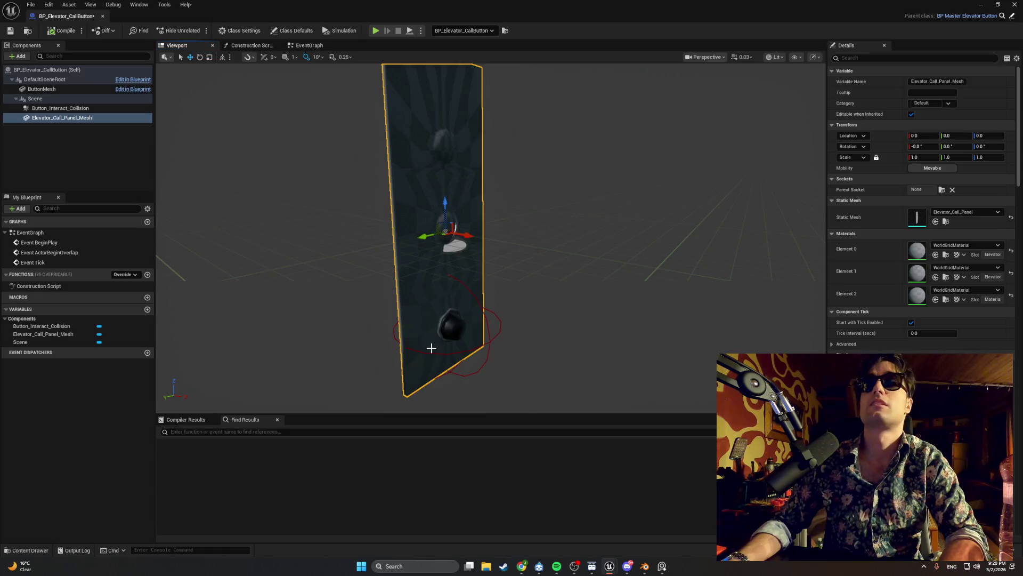
- Open the Elevator_Call_Panel mesh from the Content Drawer and assign Material_002 to Element 0
key("ctrl+space")
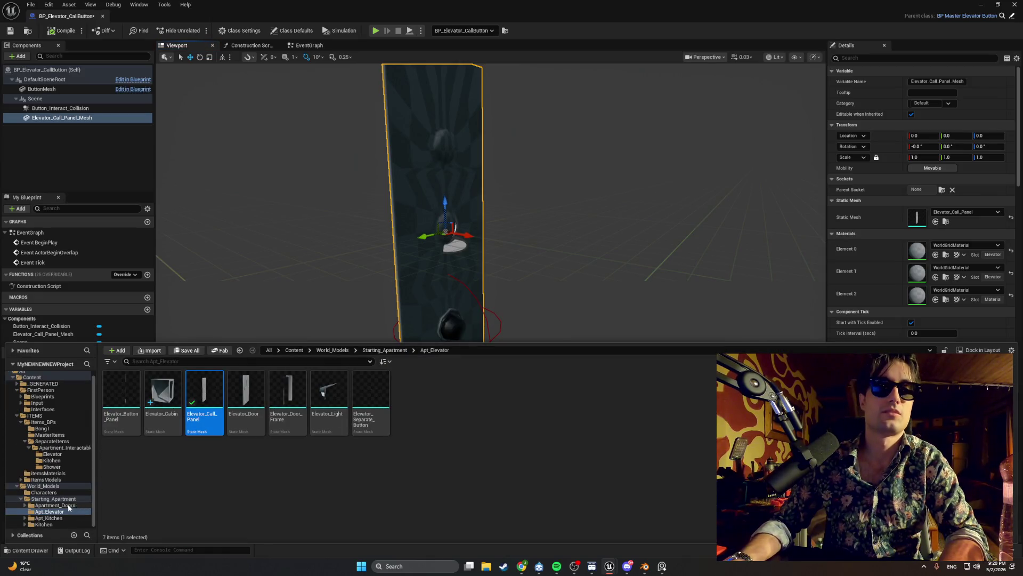
double_click(206, 398)
left_click(925, 94)
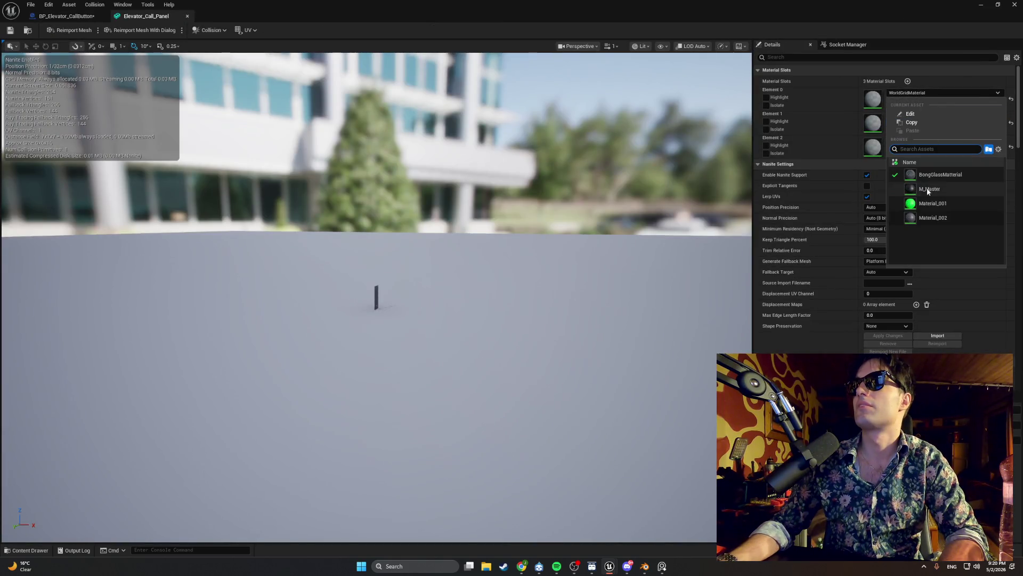
left_click(931, 217)
scroll(320, 285, "up", 5)
mouse_move(316, 290)
left_mouse_down()
mouse_move(331, 290)
mouse_move(266, 290)
mouse_move(488, 250)
left_mouse_up()
- Assign BongGlassMaterial to Element 1 and M_Master to Element 2
left_click(923, 94)
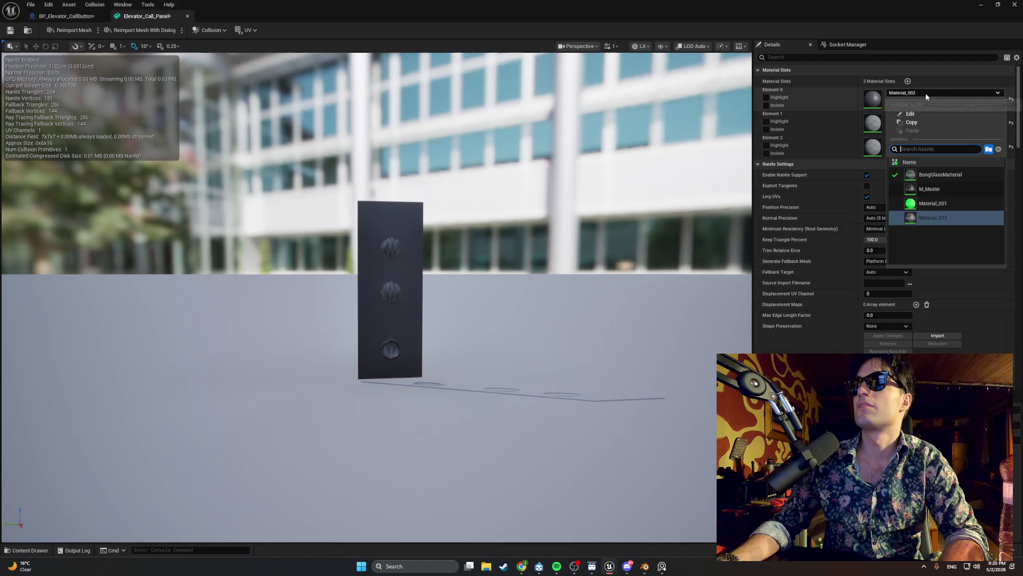
left_click(862, 121)
left_click(928, 120)
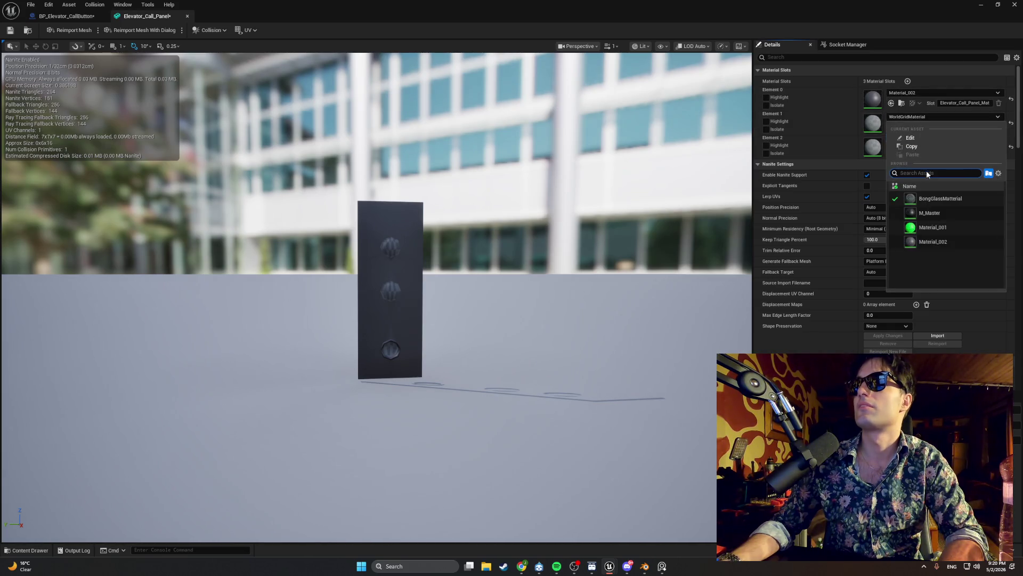
left_click(930, 194)
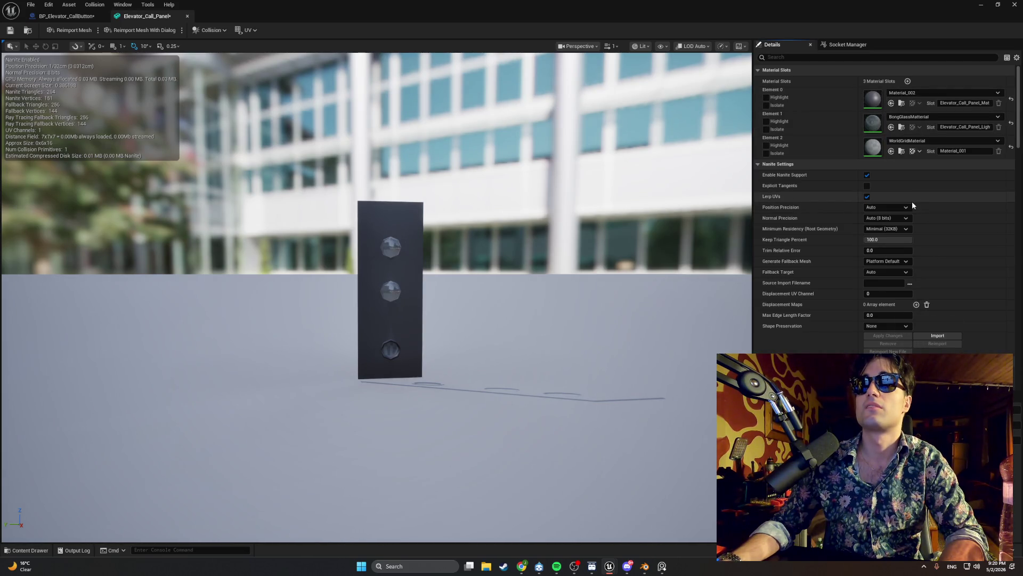
left_click(918, 143)
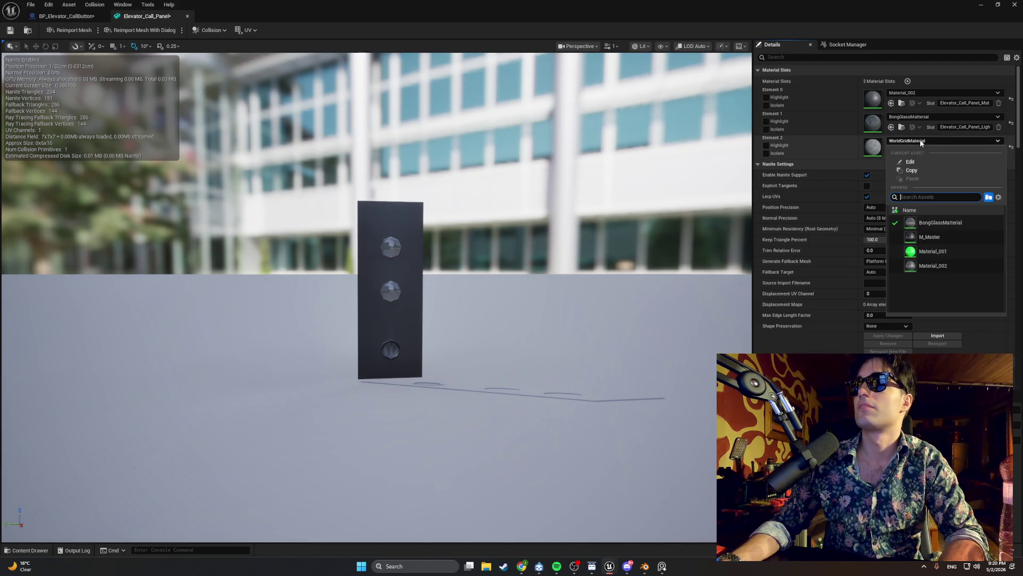
left_click(935, 238)
mouse_move(373, 320)
left_mouse_down()
mouse_move(341, 373)
mouse_move(405, 299)
mouse_move(474, 294)
mouse_move(437, 299)
mouse_move(447, 298)
left_mouse_up()
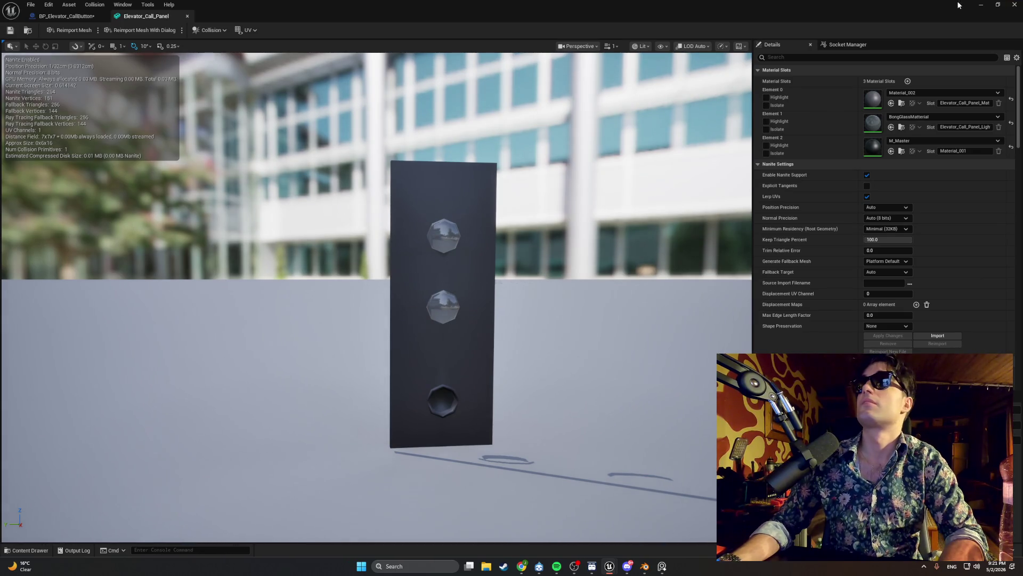
- Play-test the level up to the elevator call panel, then orbit around BP_Elevator_CallButton in the editor
left_click(979, 6)
left_click(198, 30)
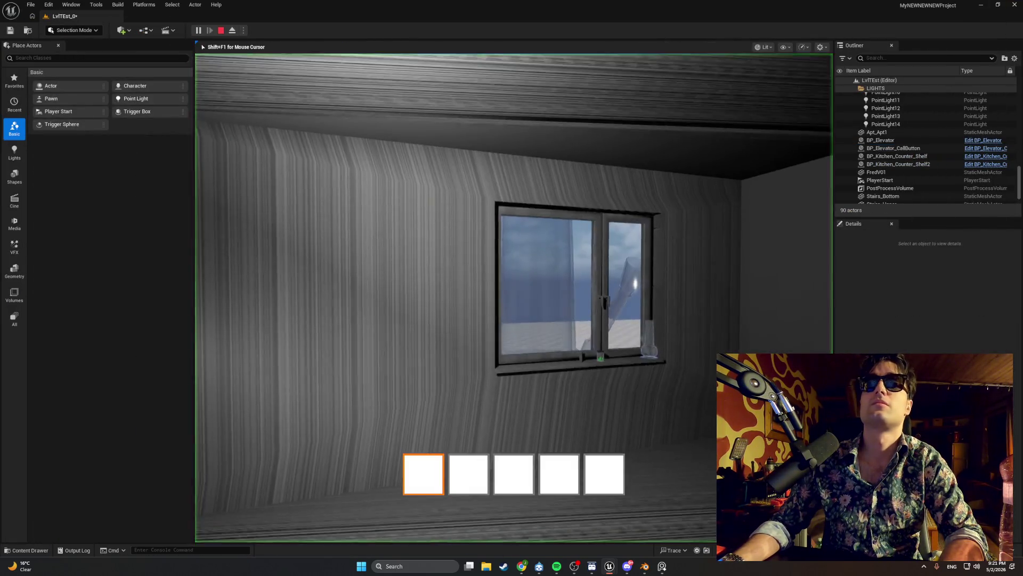
key("w")
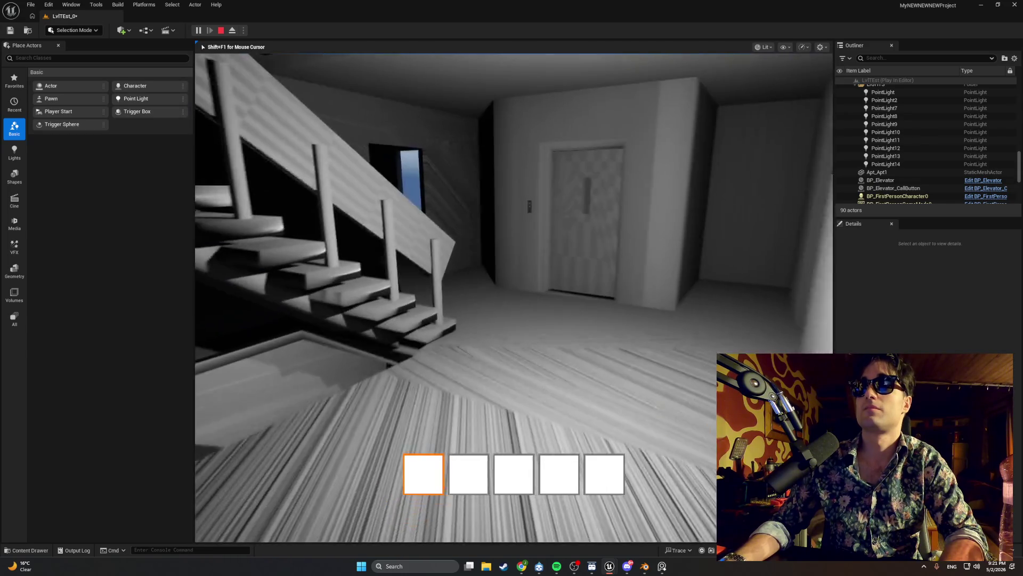
key("w")
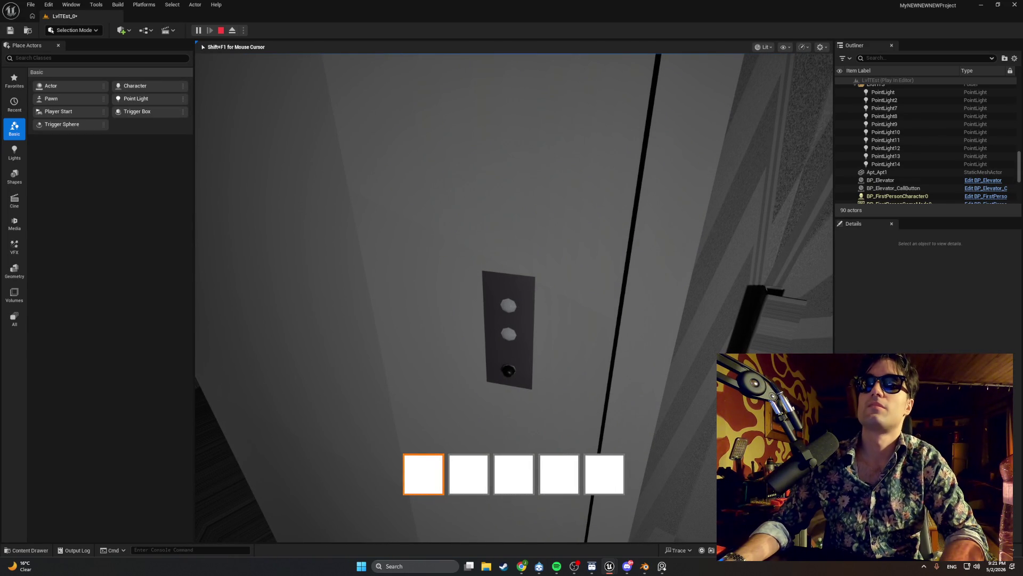
key("Escape")
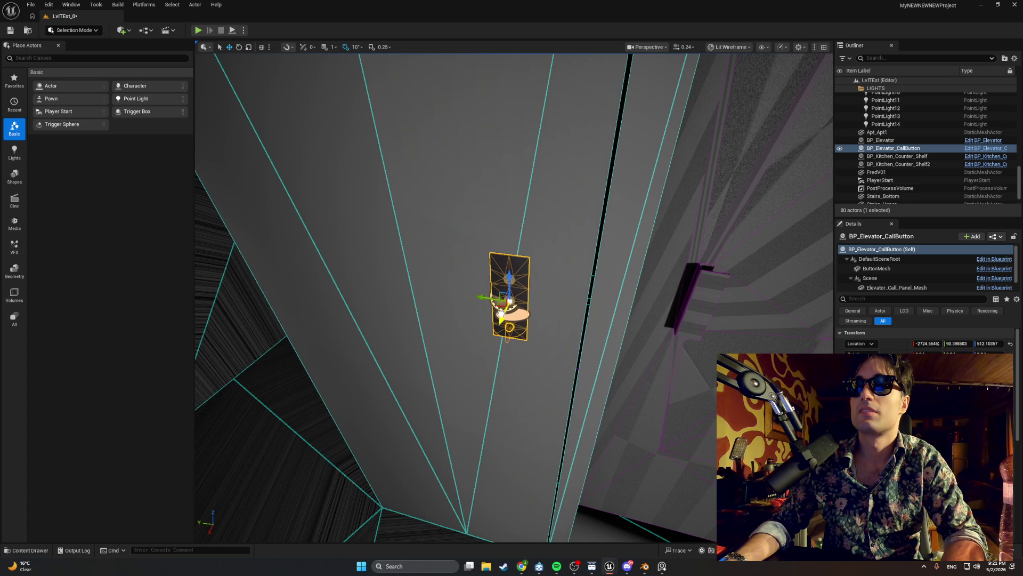
mouse_move(581, 305)
left_mouse_down()
mouse_move(544, 311)
mouse_move(553, 320)
left_mouse_up()
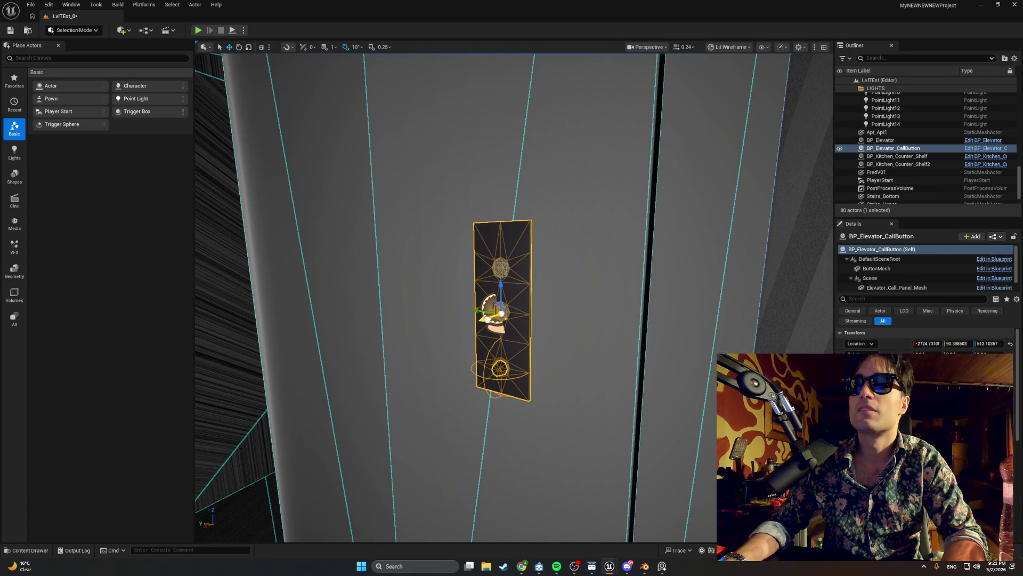
left_click_drag(553, 320, 521, 300)
key("alt+p")
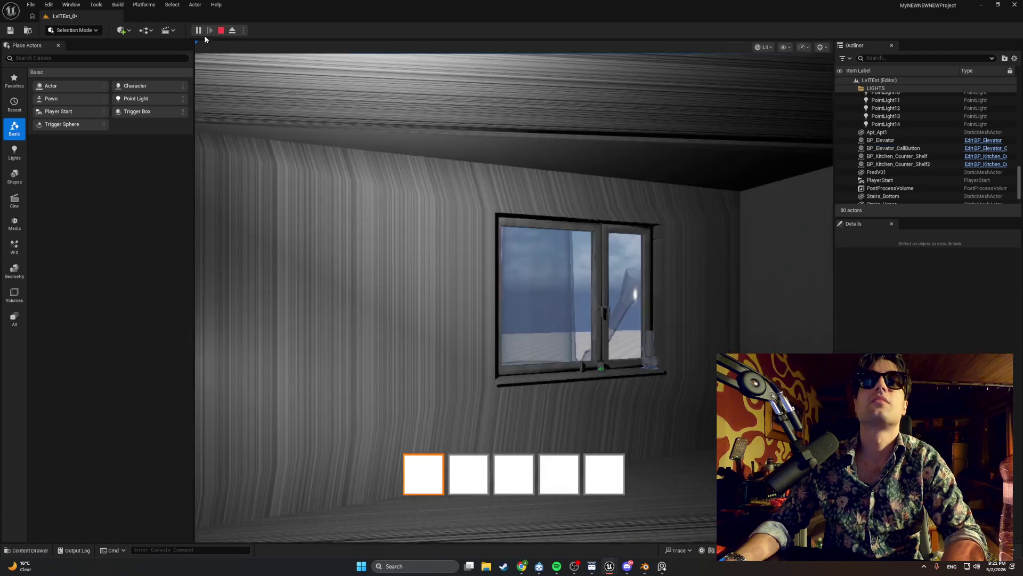
key("w")
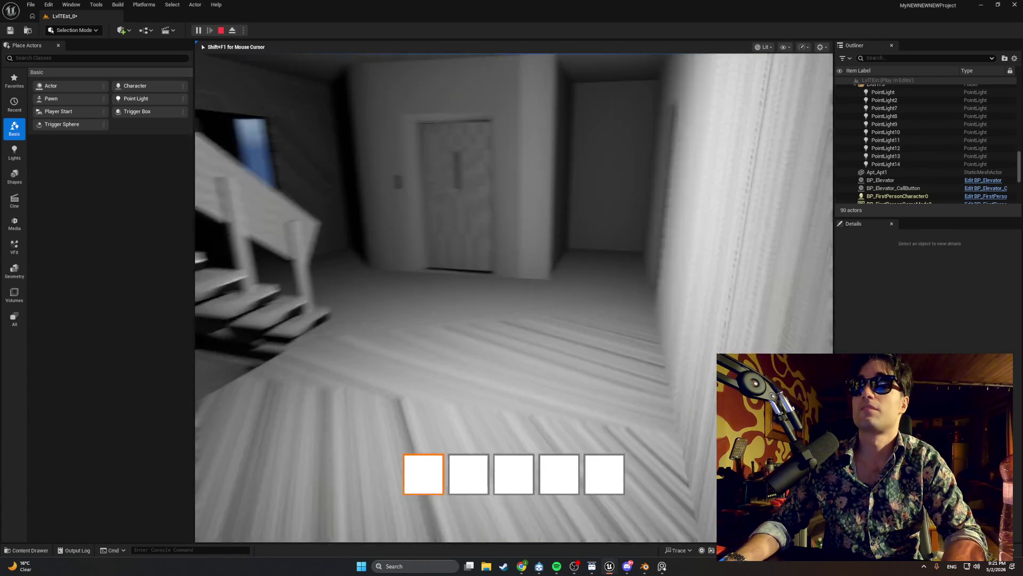
key("w")
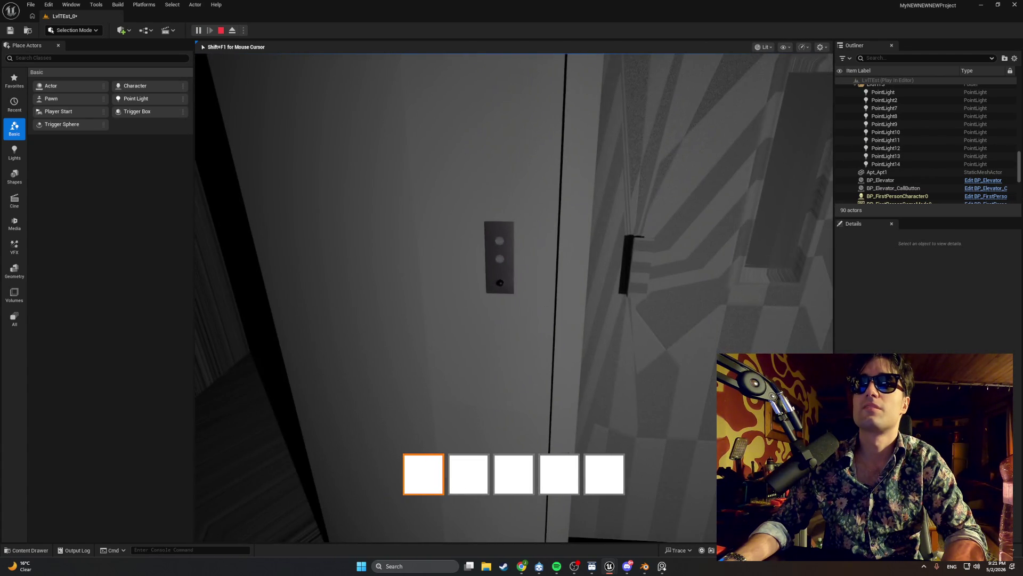
key("w")
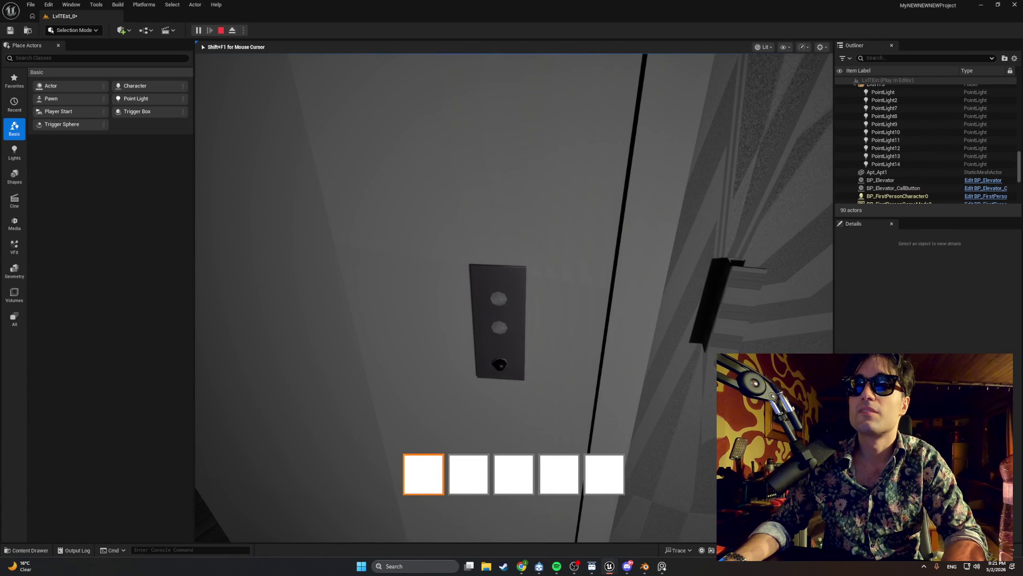
key("Escape")
key("f")
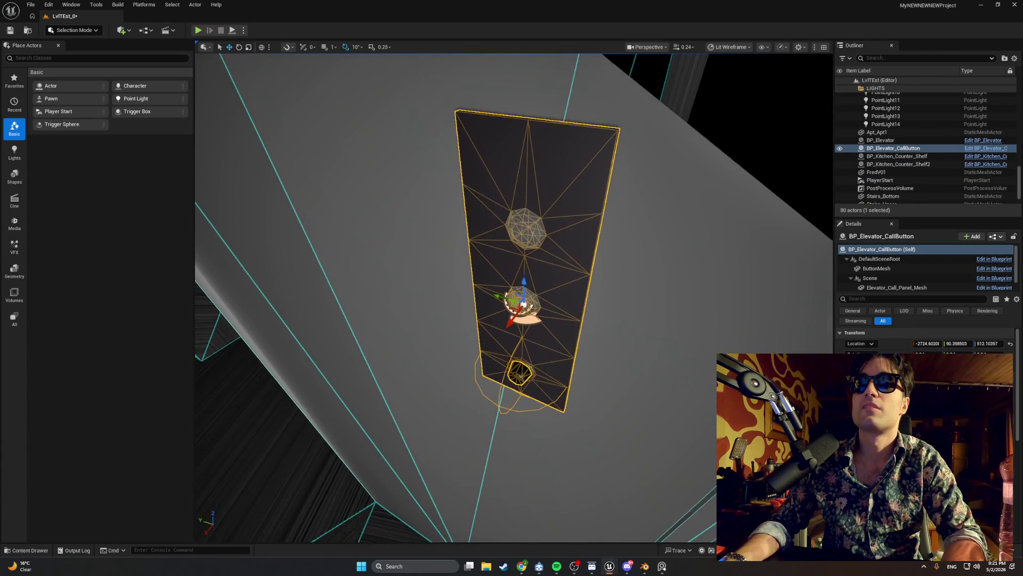
scroll(462, 291, "down", 3)
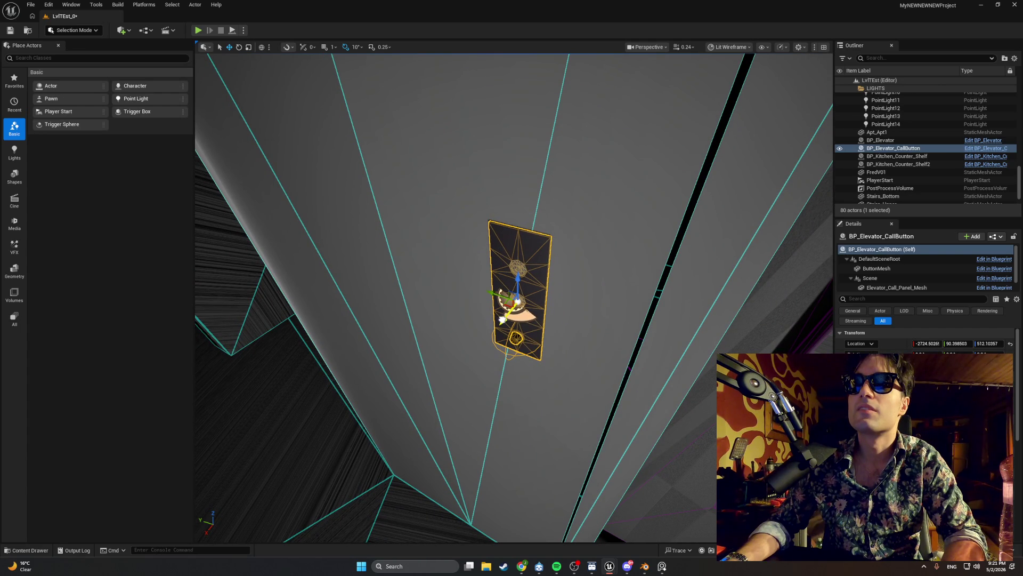
left_click(197, 30)
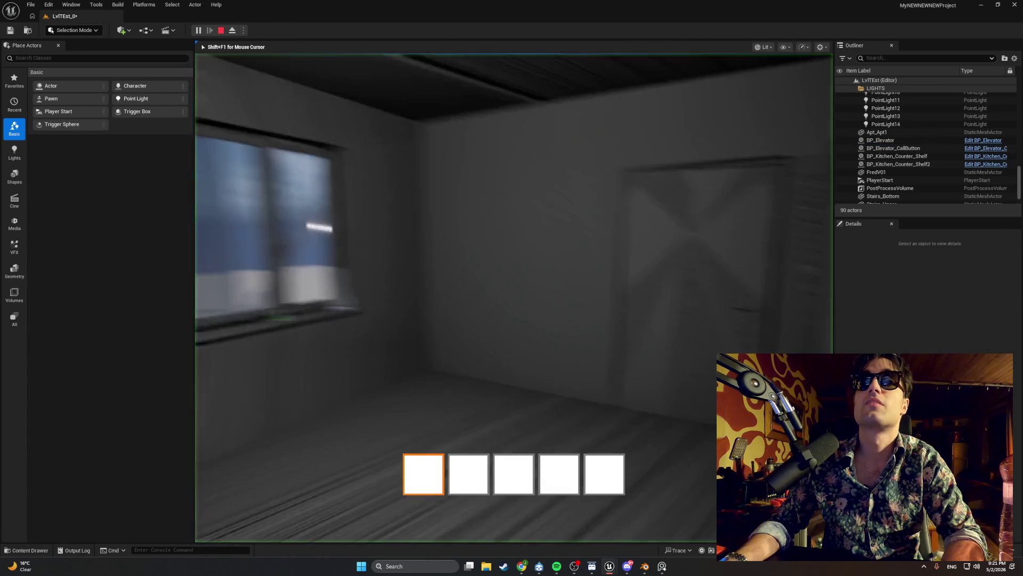
key("w")
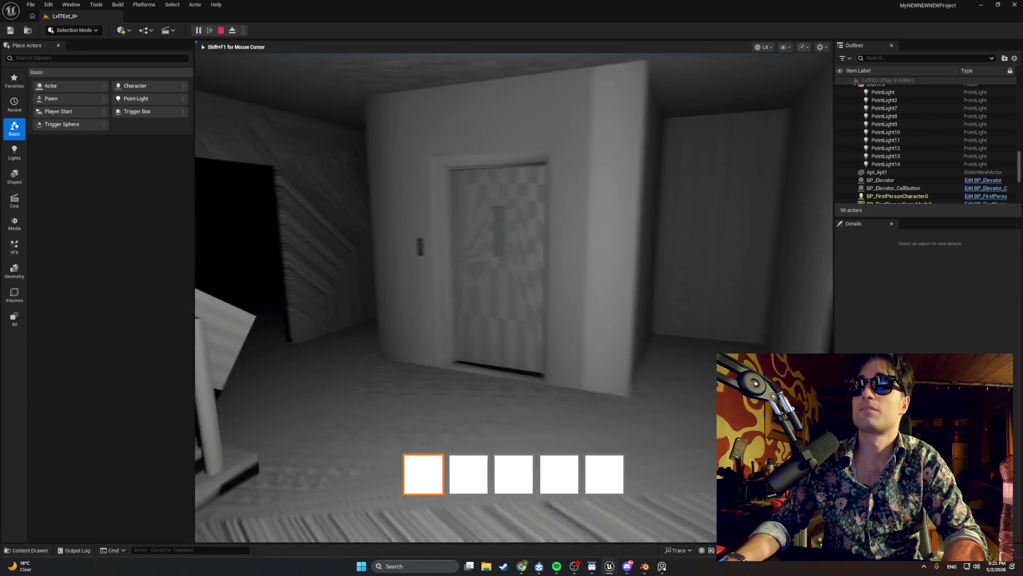
key("e")
mouse_move(512, 288)
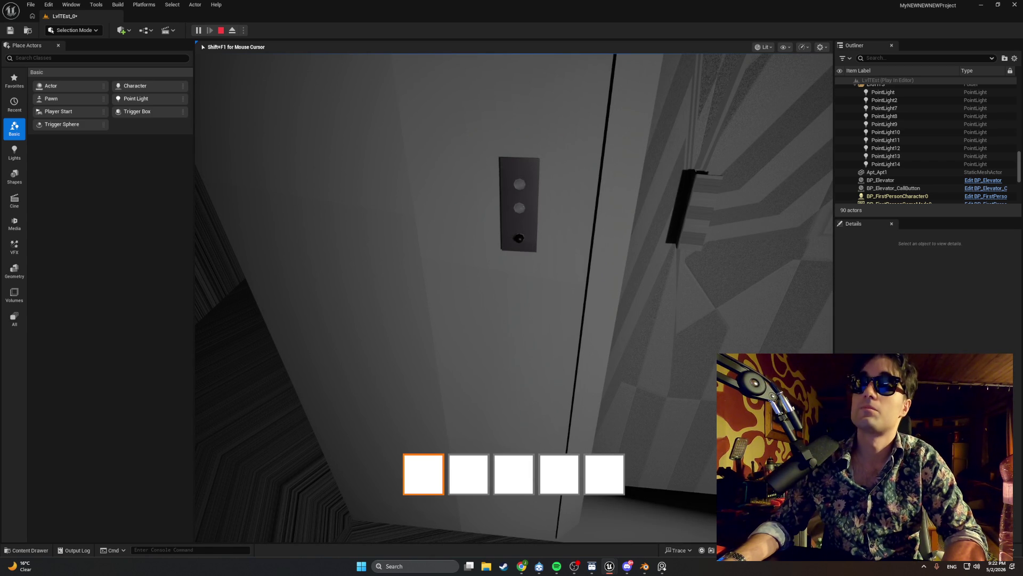
key("w")
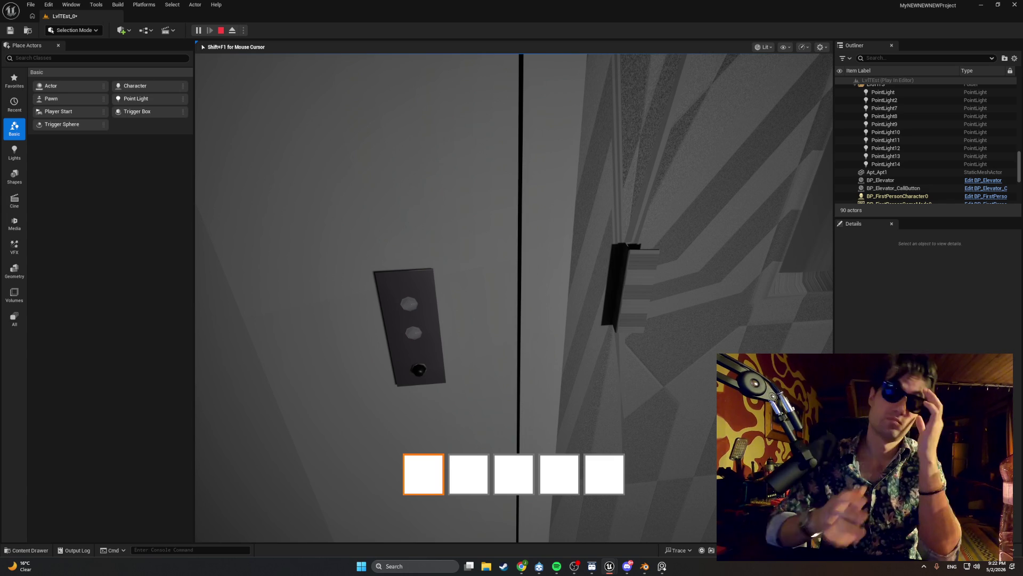
key("Escape")
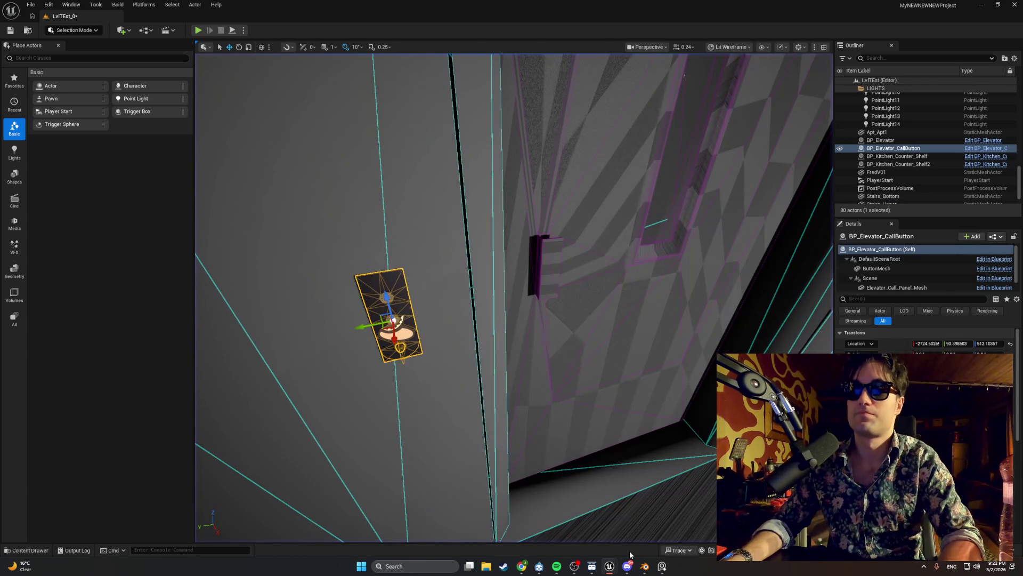
- Add a Point Light component to the BP_Elevator_CallButton Blueprint
mouse_move(613, 564)
left_click(635, 532)
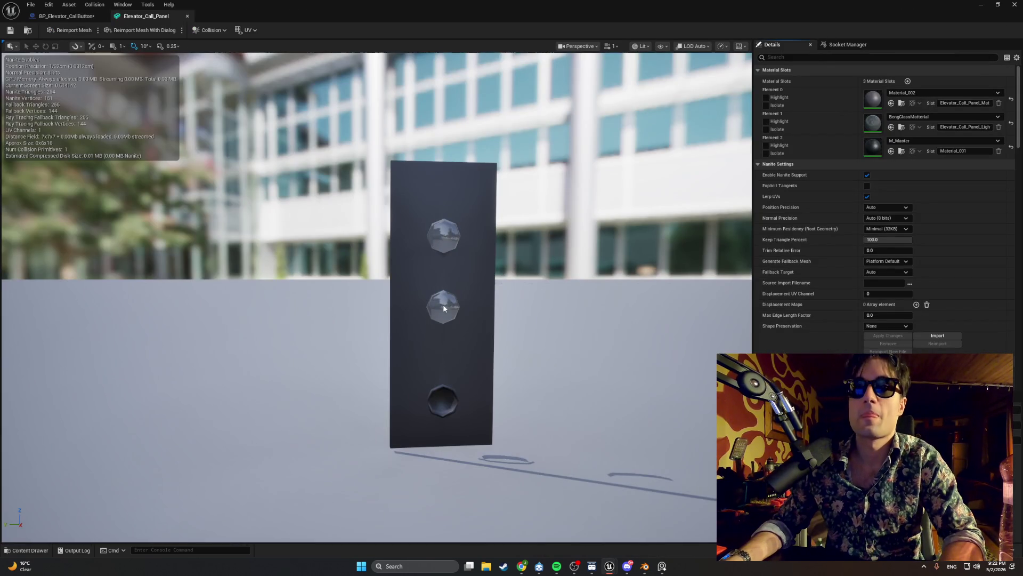
left_click(81, 16)
left_click(18, 56)
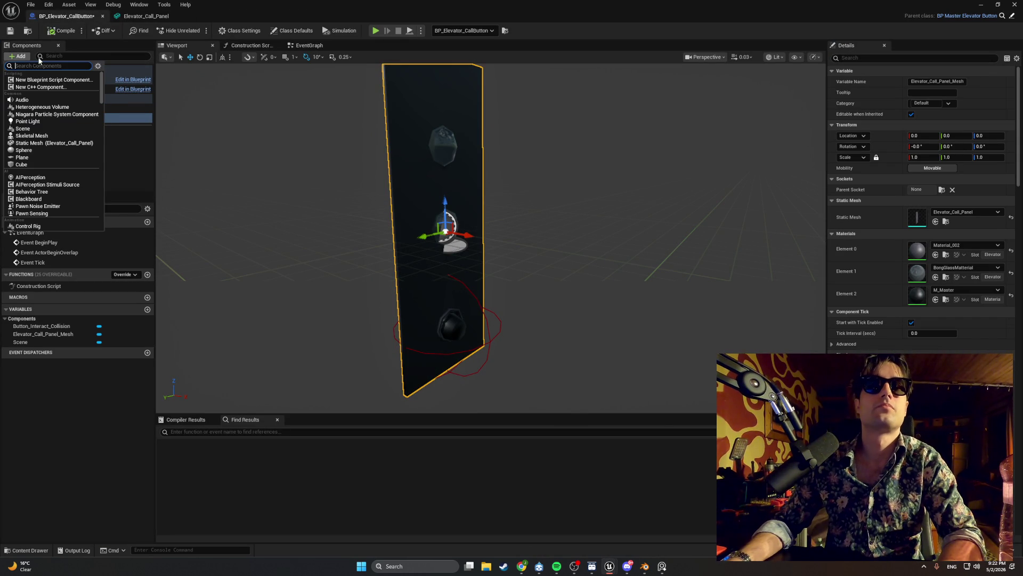
type("point li")
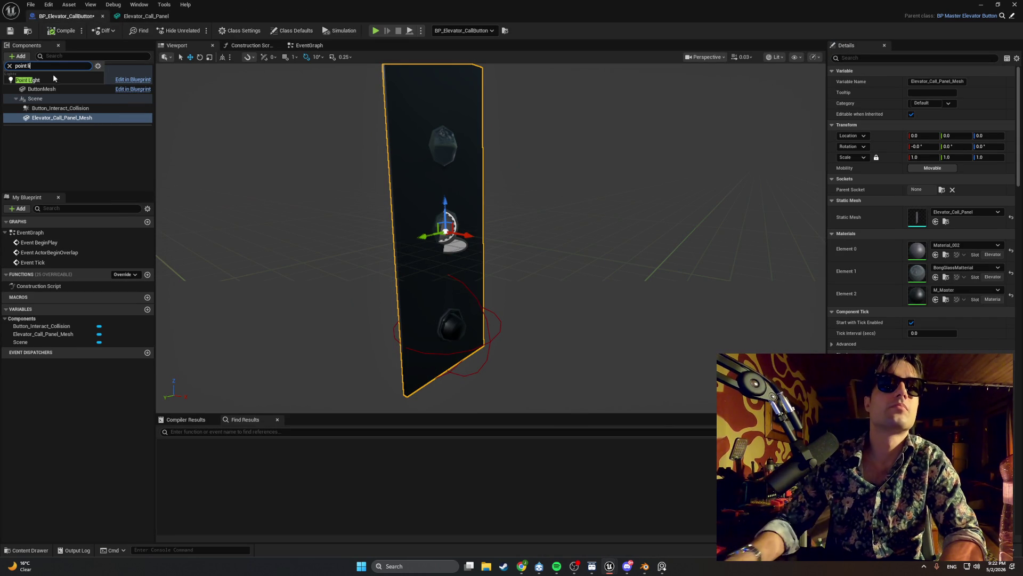
left_click(54, 79)
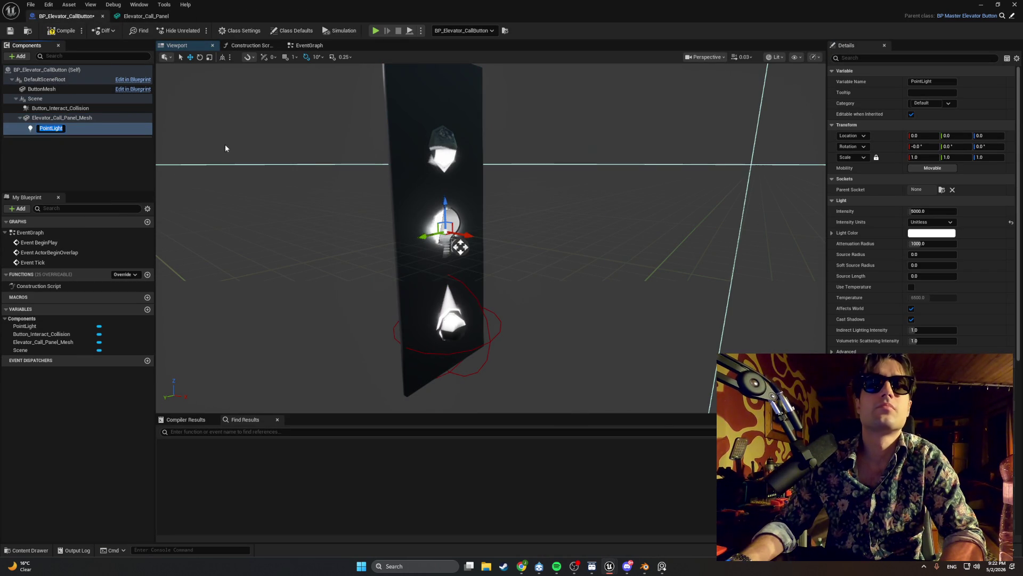
- Nudge the point light slightly along X and set its Intensity to 1.0
left_click_drag(469, 236, 473, 236)
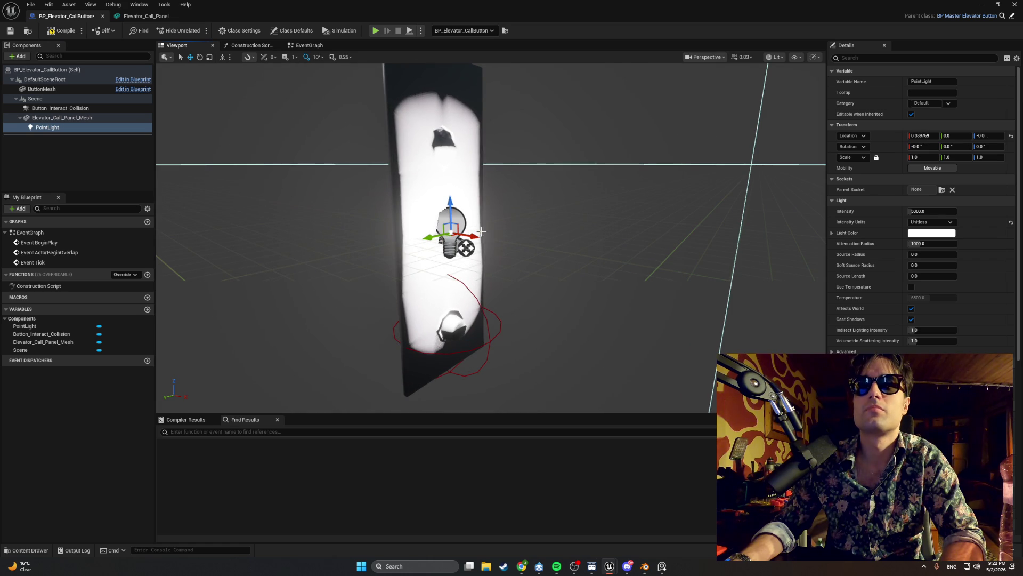
mouse_move(930, 211)
left_mouse_down()
mouse_move(906, 212)
mouse_move(935, 213)
left_mouse_up()
left_click(935, 213)
type("1")
key("Return")
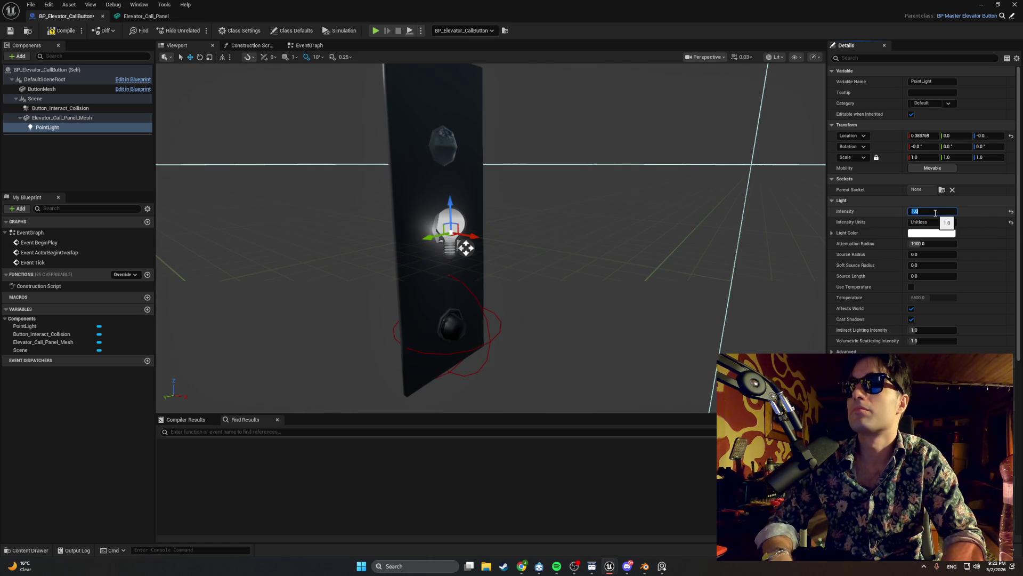
left_click_drag(642, 281, 408, 290)
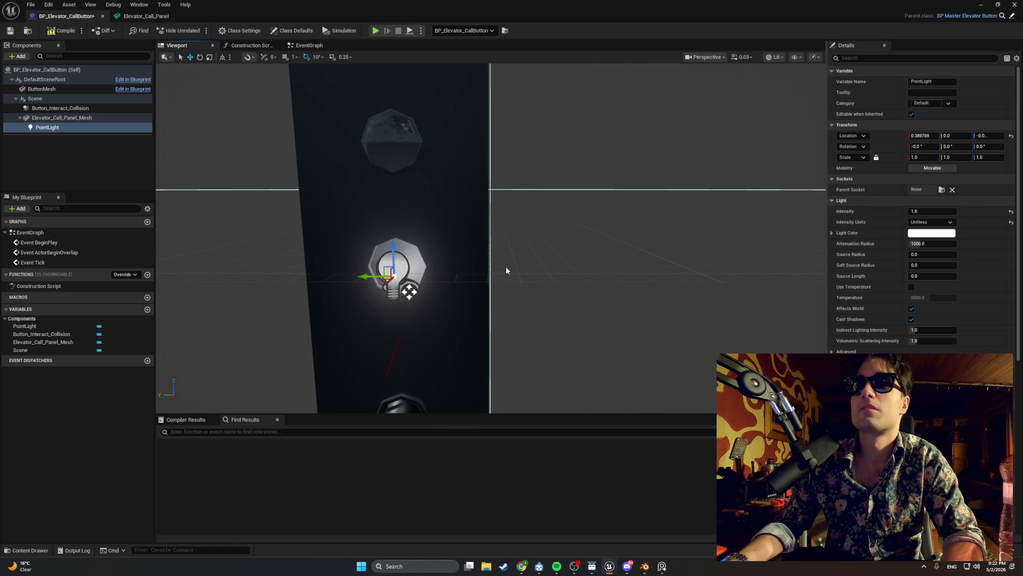
left_click_drag(507, 266, 475, 256)
mouse_move(402, 290)
left_mouse_down()
mouse_move(442, 278)
mouse_move(476, 282)
mouse_move(470, 272)
mouse_move(477, 282)
left_mouse_up()
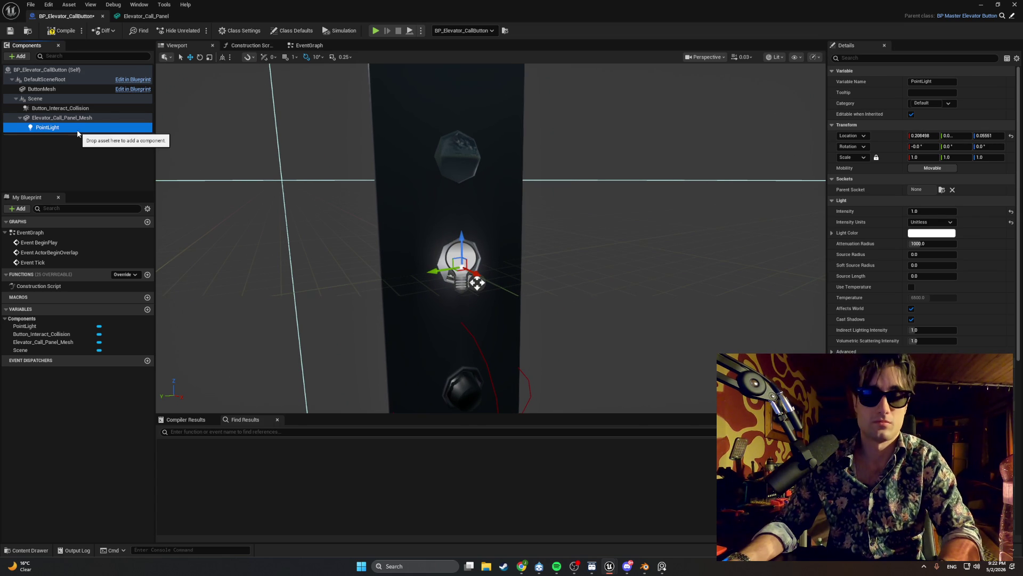
- Duplicate the point light onto the upper button, rename the lights LightUP and LightDown, and compile
key("ctrl+d")
key("Return")
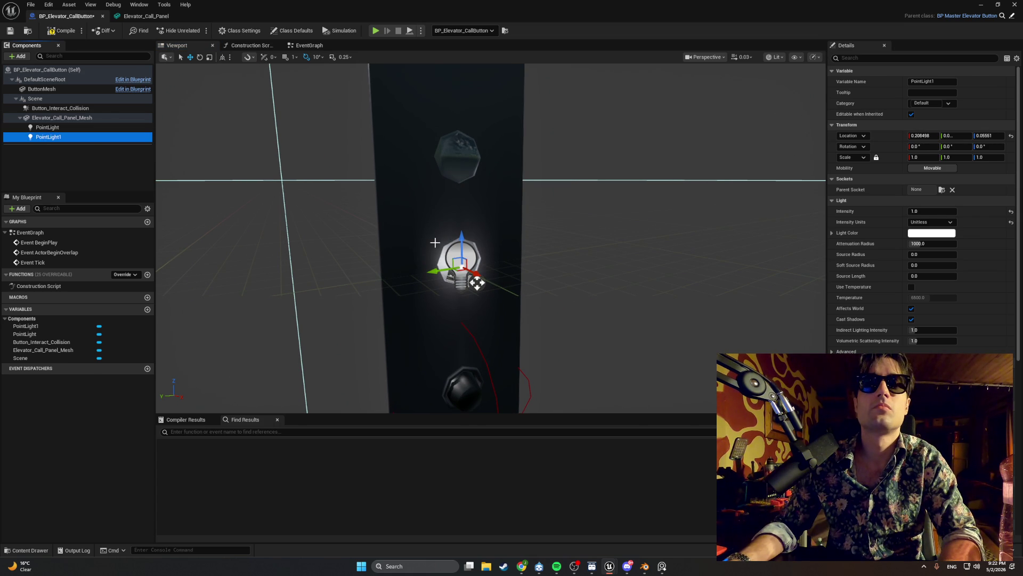
left_click_drag(463, 244, 447, 133)
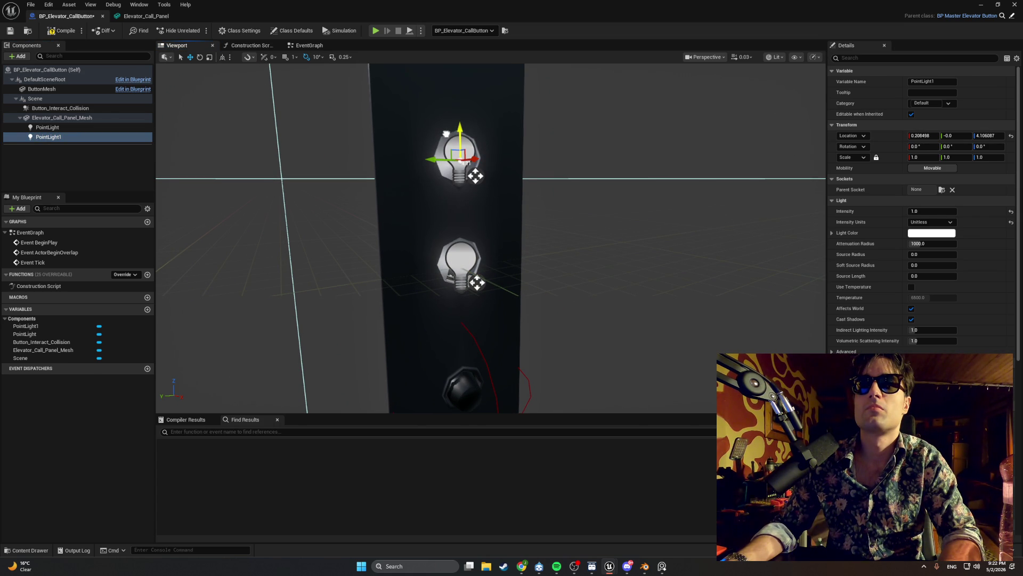
left_click(75, 130)
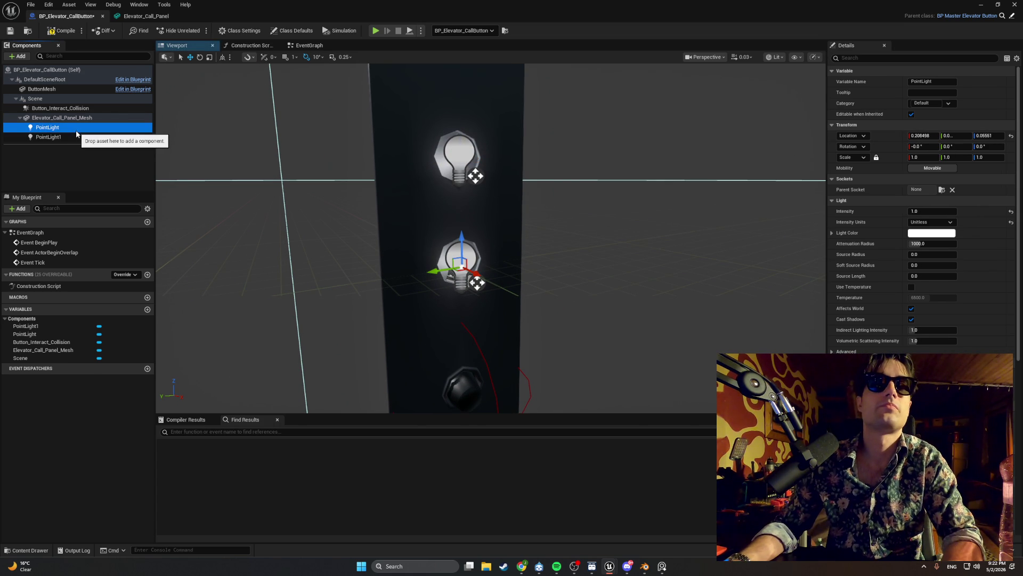
key("F2")
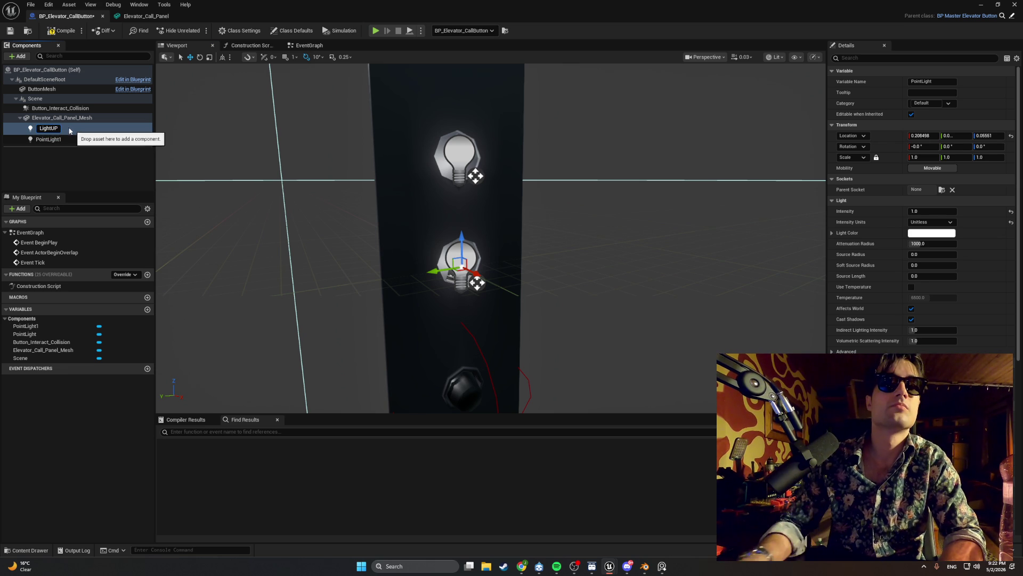
left_click(68, 140)
key("F2")
type("Ligh")
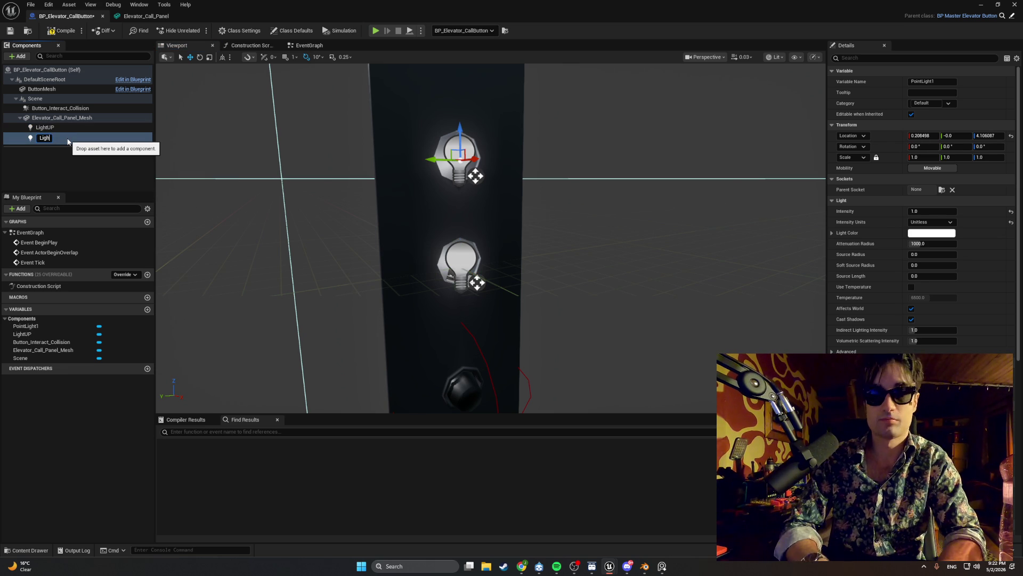
type("tDown")
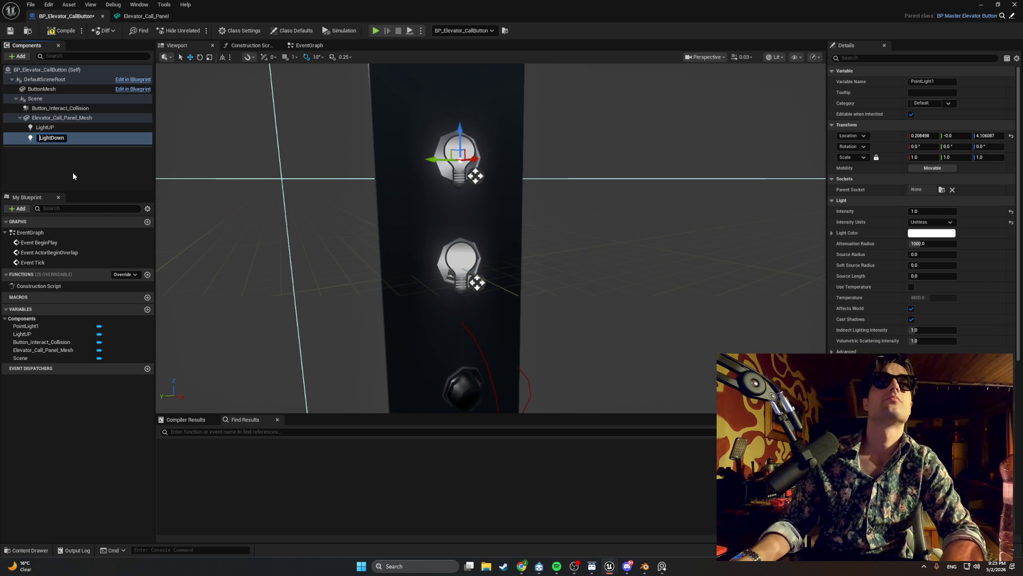
left_click(72, 172)
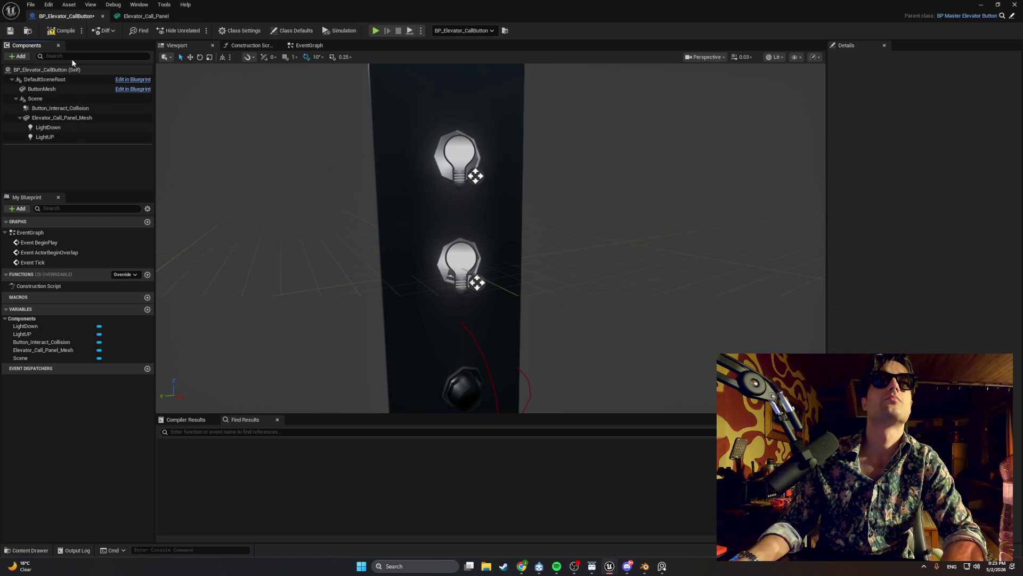
left_click(60, 33)
- Set LightDown's Light Color to red
left_click(463, 160)
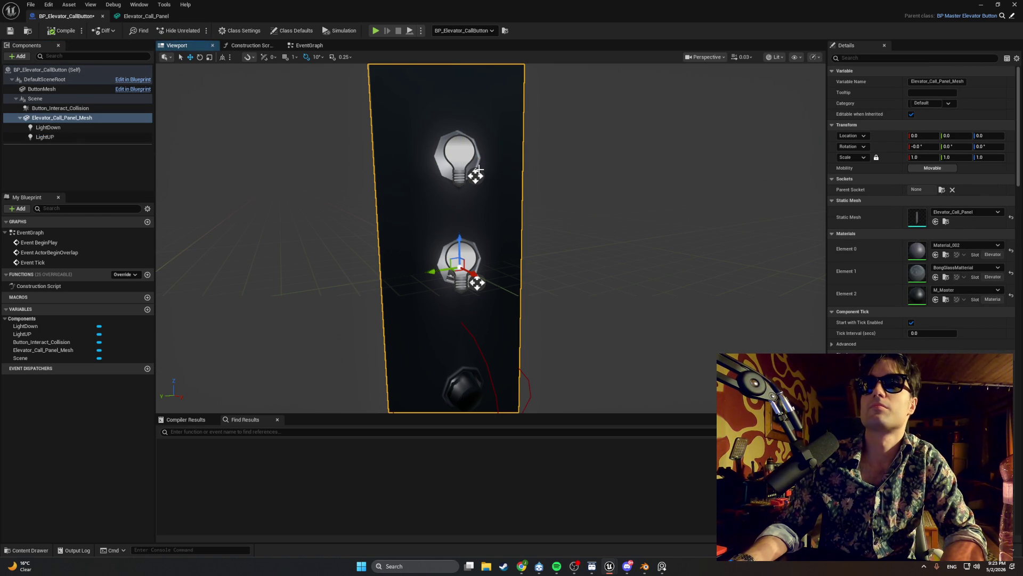
left_click_drag(474, 273, 523, 260)
left_click(48, 128)
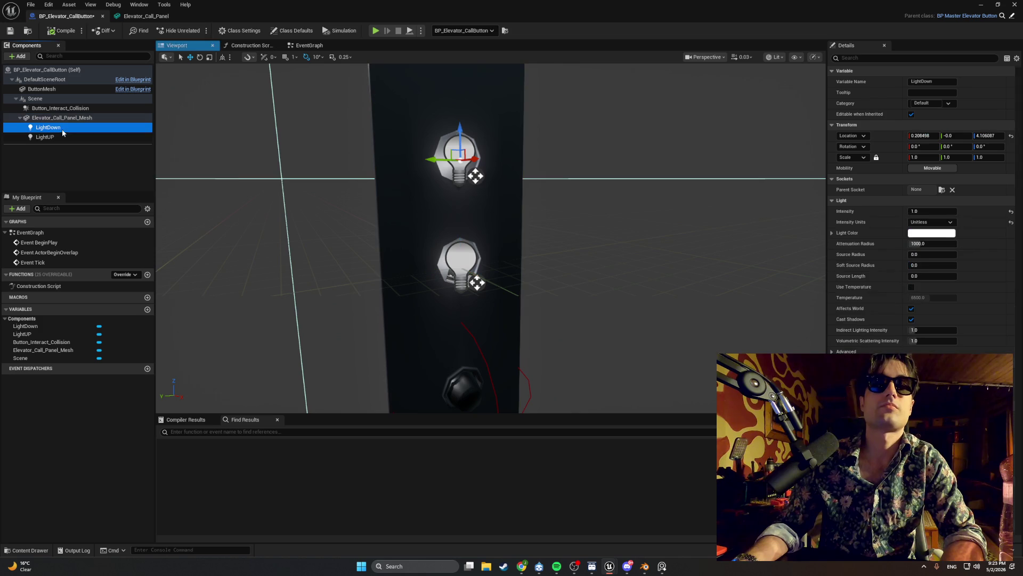
left_click(932, 233)
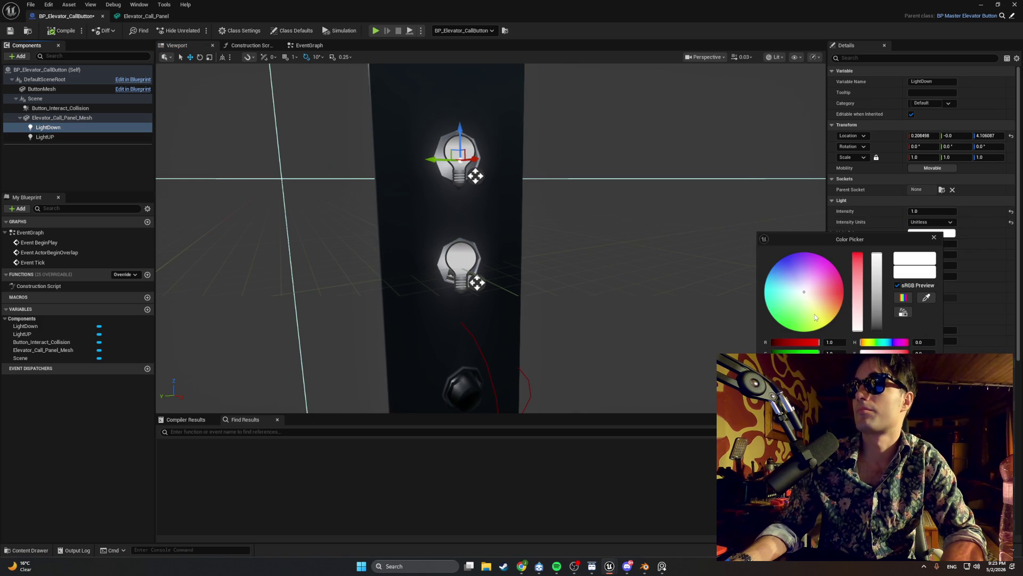
mouse_move(808, 345)
left_mouse_down()
mouse_move(784, 344)
mouse_move(853, 342)
mouse_move(771, 352)
mouse_move(772, 362)
left_mouse_up()
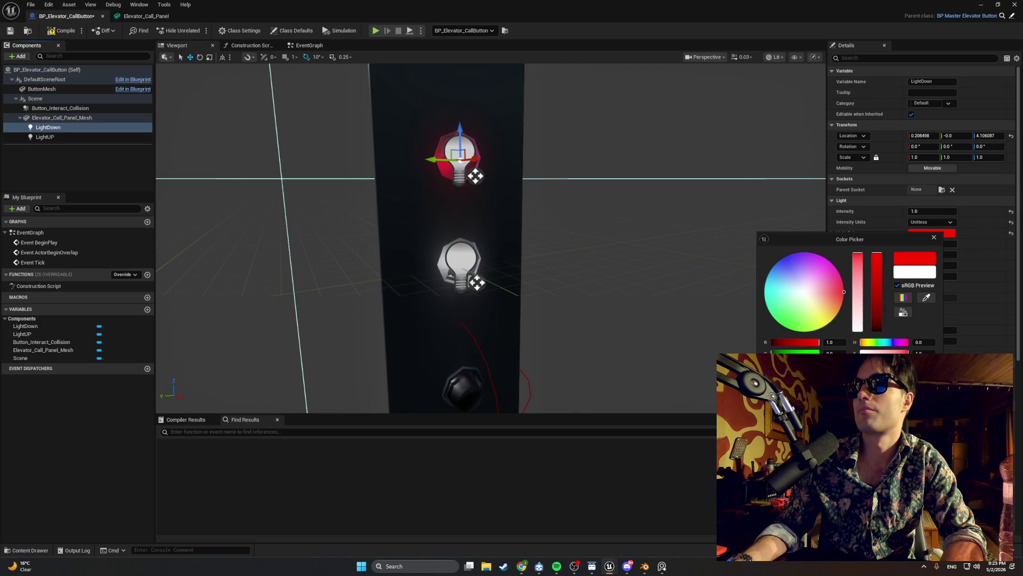
mouse_move(857, 259)
left_mouse_down()
mouse_move(858, 304)
mouse_move(859, 253)
mouse_move(877, 280)
mouse_move(878, 311)
mouse_move(879, 274)
left_mouse_up()
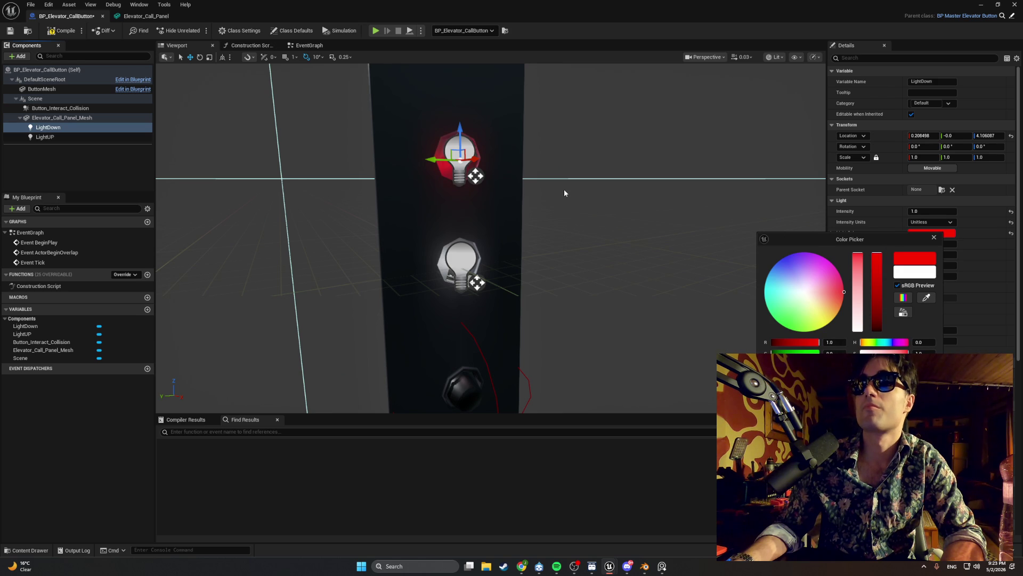
left_click_drag(565, 193, 594, 195)
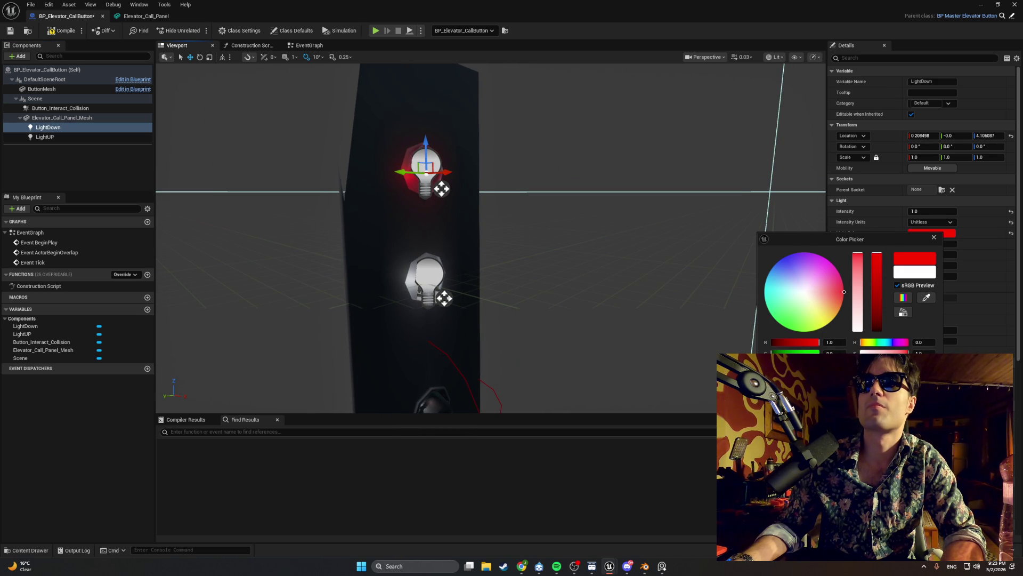
- Give LightDown intensity 5.0 and attenuation radius about 279, keeping indirect lighting intensity at 1.0
left_click(916, 212)
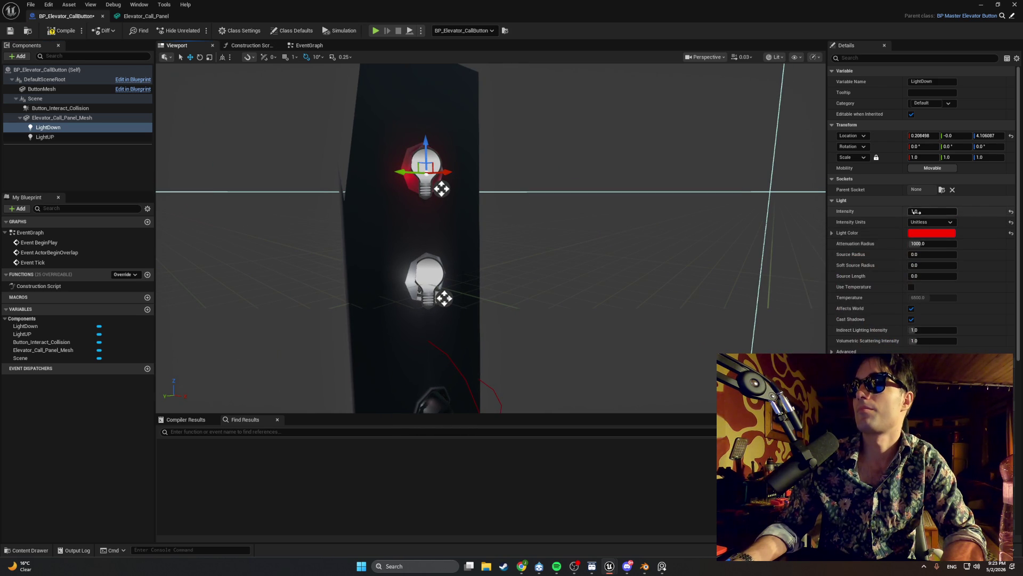
left_click_drag(917, 211, 919, 213)
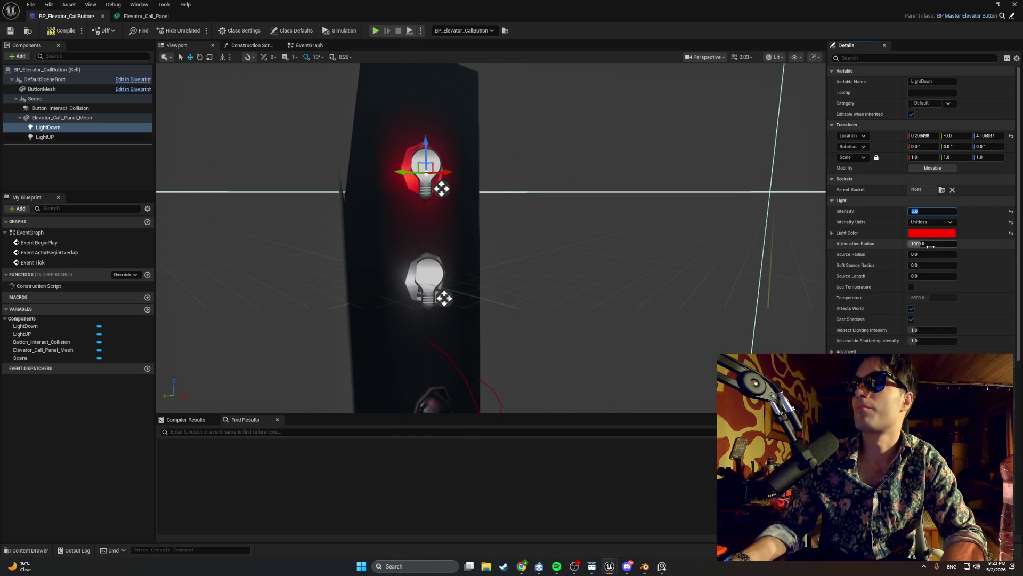
mouse_move(930, 246)
left_mouse_down()
mouse_move(901, 246)
mouse_move(930, 246)
left_mouse_up()
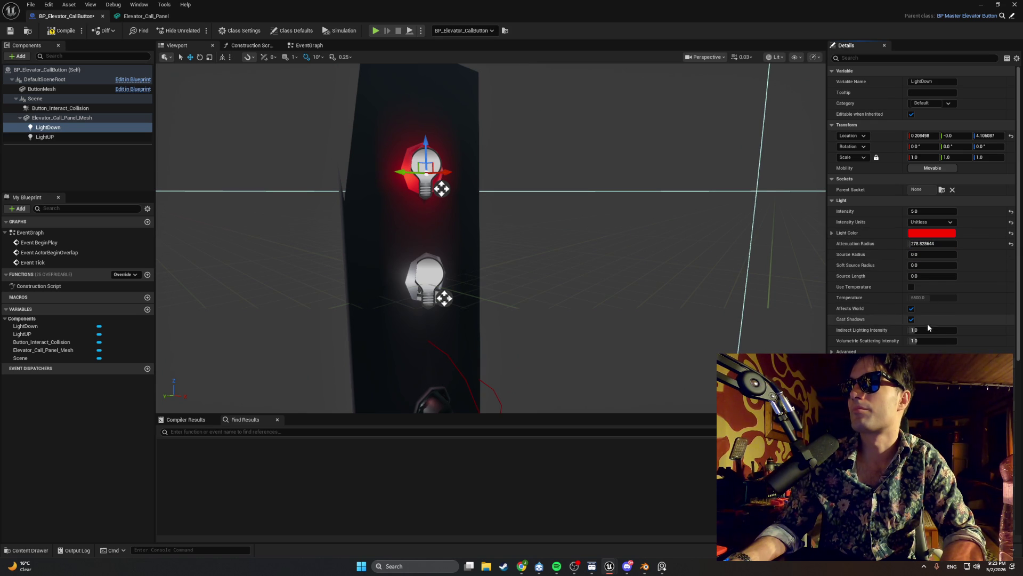
left_click_drag(934, 331, 901, 331)
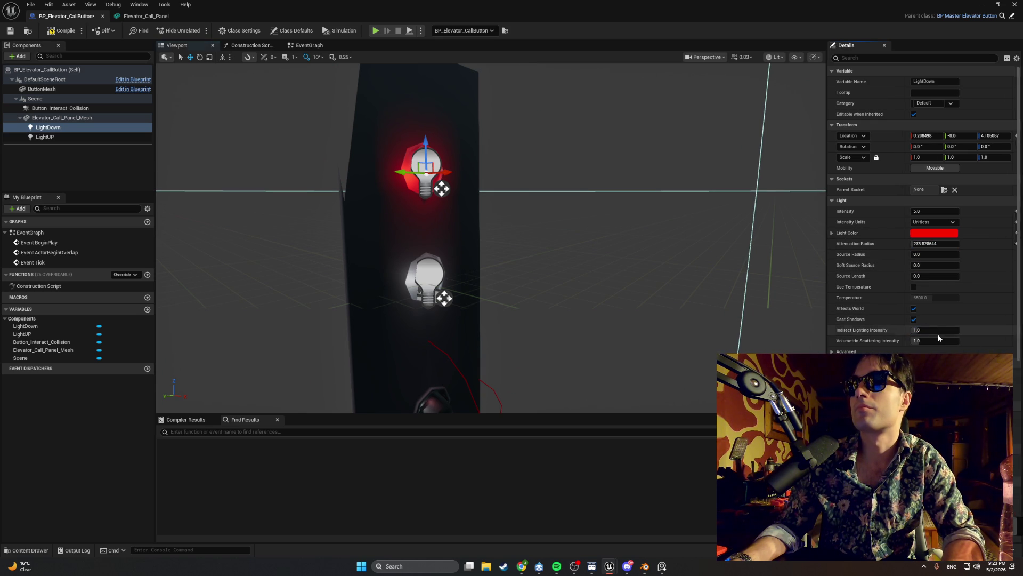
key("ctrl+z")
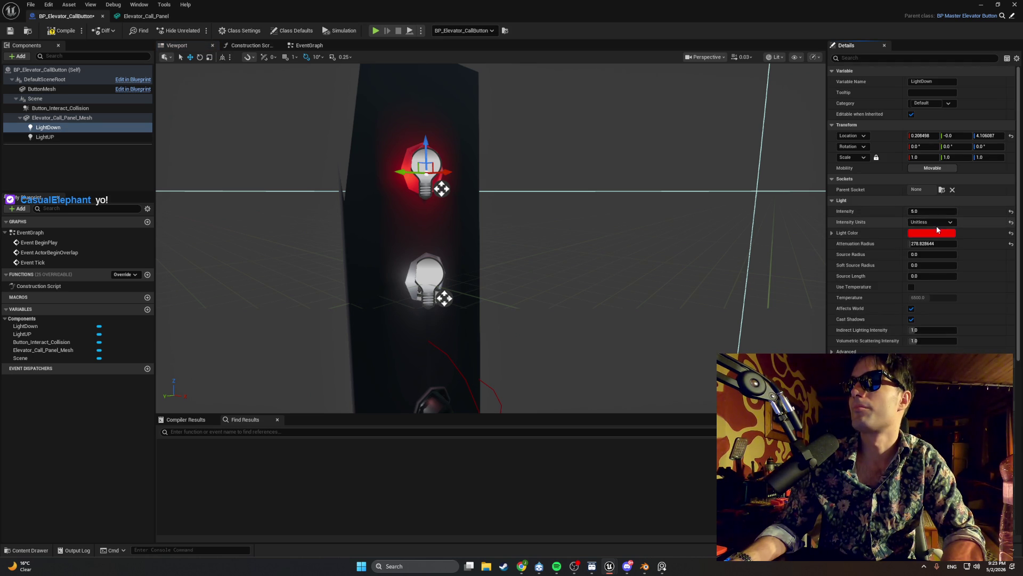
scroll(940, 264, "down", 3)
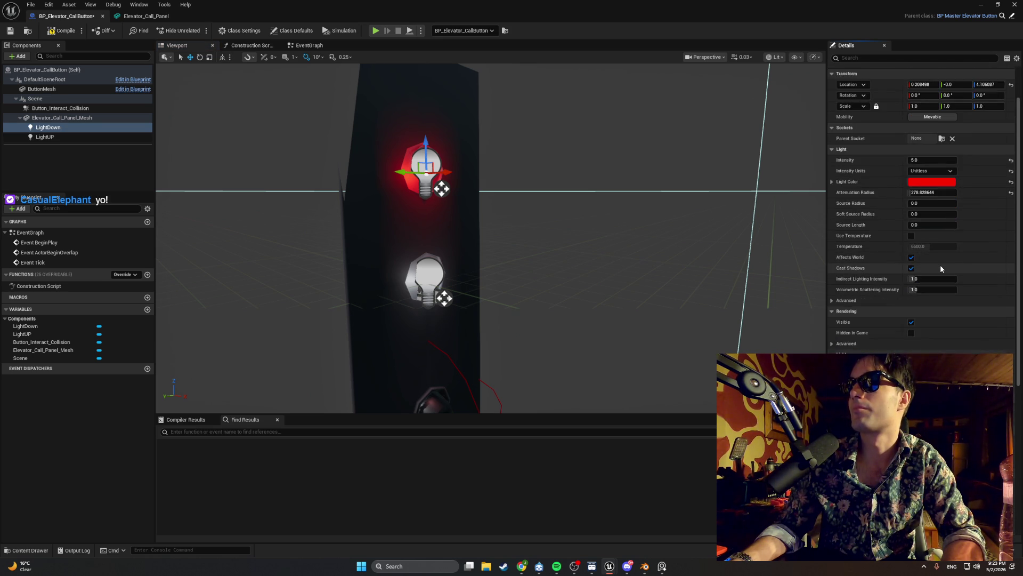
scroll(941, 265, "up", 3)
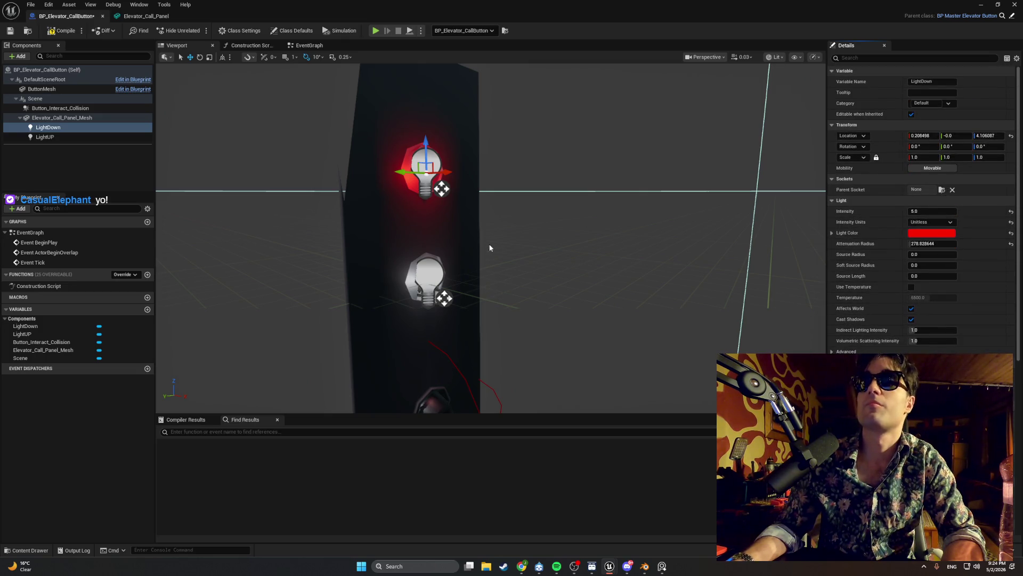
- Delete LightUP and duplicate the red LightDown light onto the lower button
left_click(77, 136)
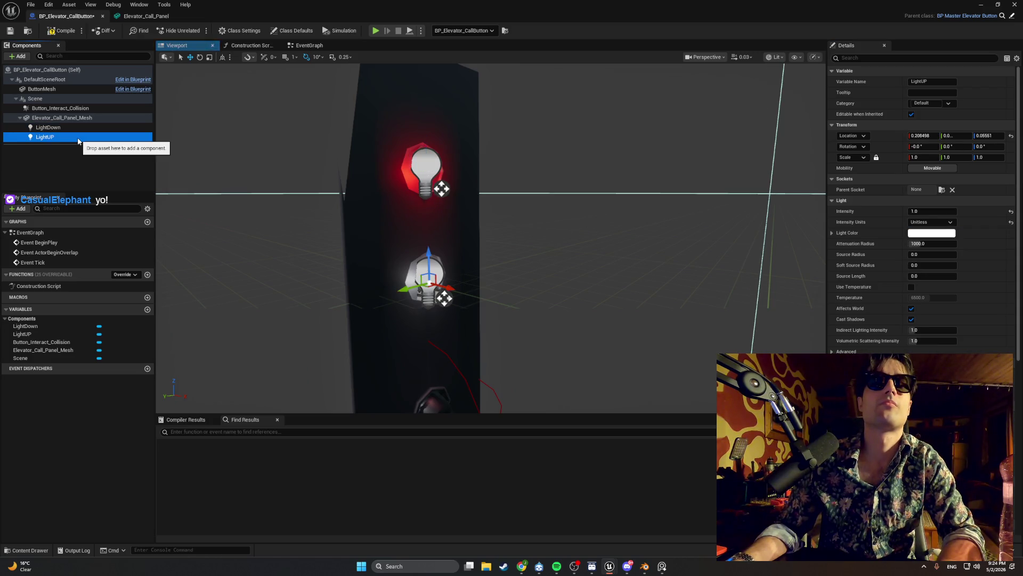
key("Delete")
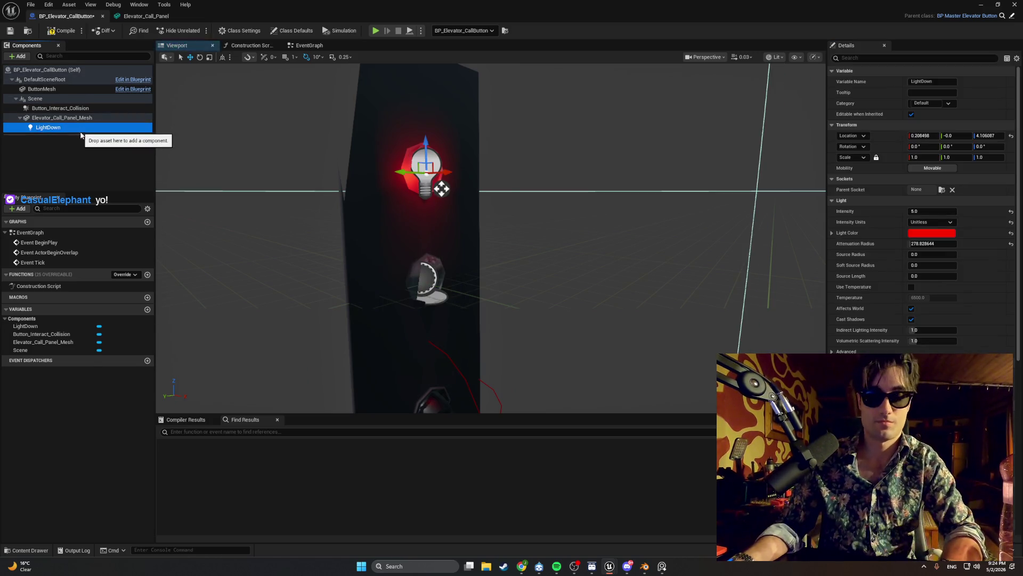
key("ctrl+d")
left_click_drag(425, 141, 416, 251)
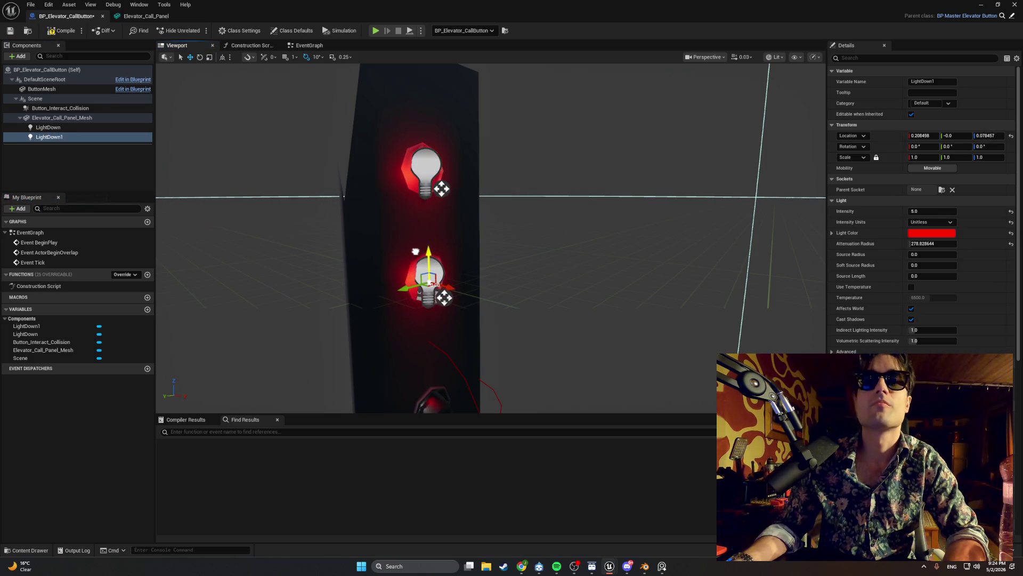
key("F2")
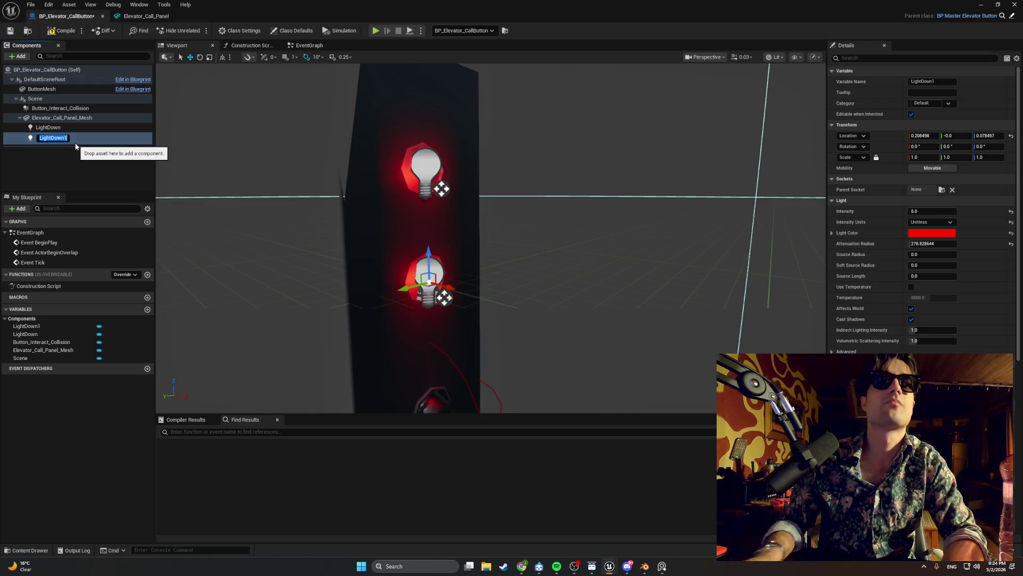
key("BackSpace")
- Rename the upper light LightUP and LightDown1 to LightDown, then close the Blueprint editor
left_click(75, 147)
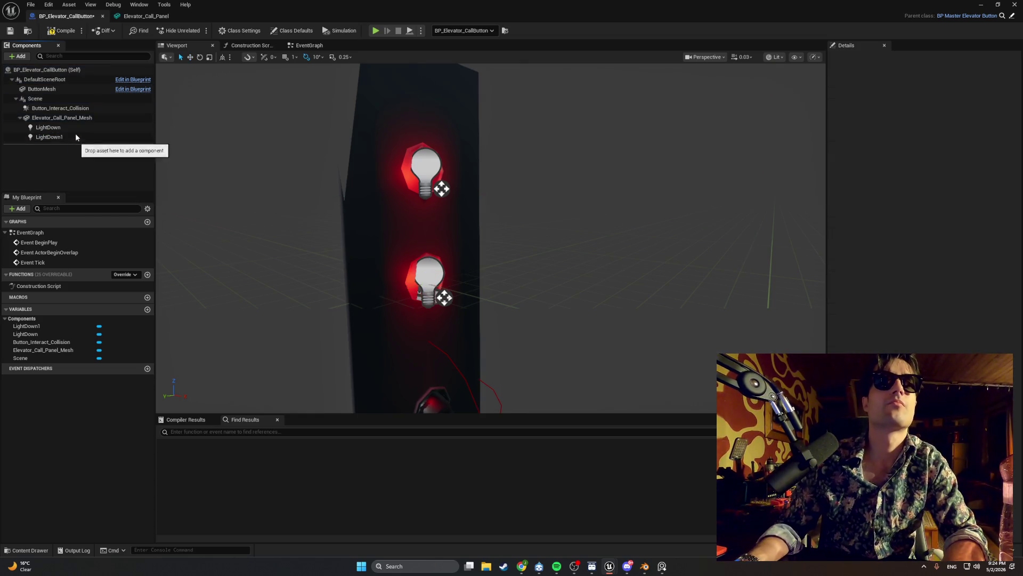
left_click(76, 127)
key("F2")
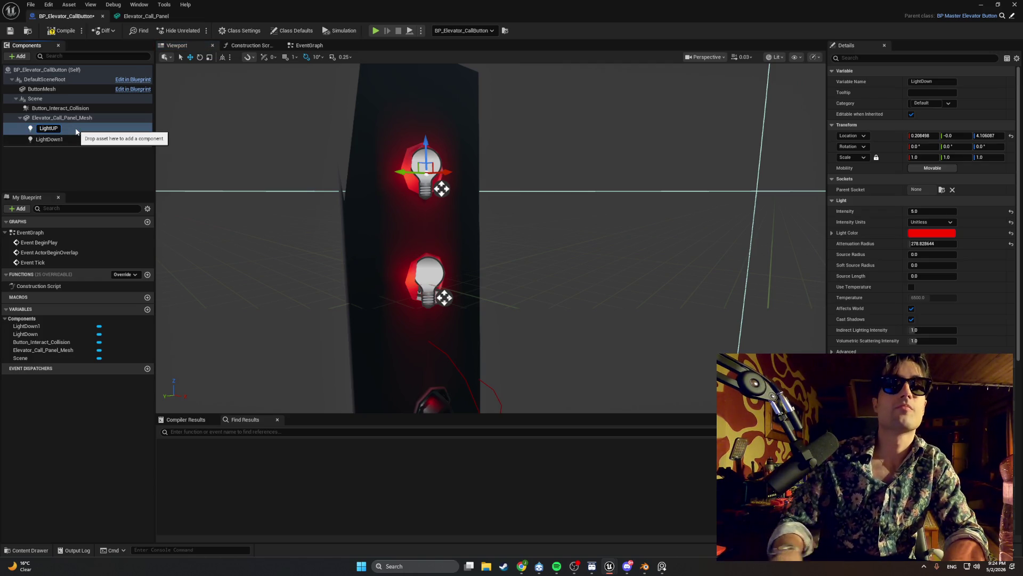
left_click(58, 146)
left_click(64, 129)
key("F2")
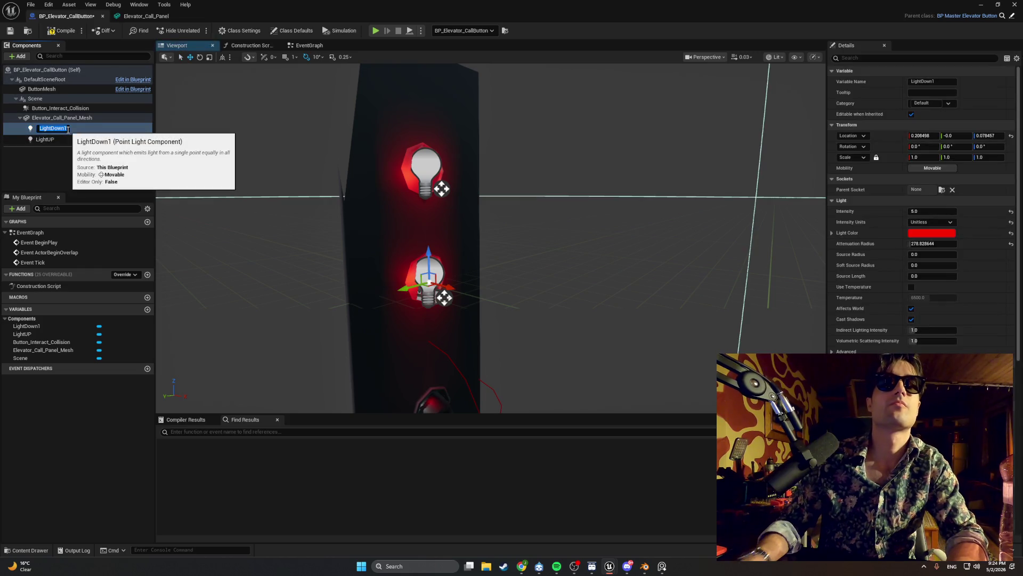
key("BackSpace")
key("Return")
left_click(86, 153)
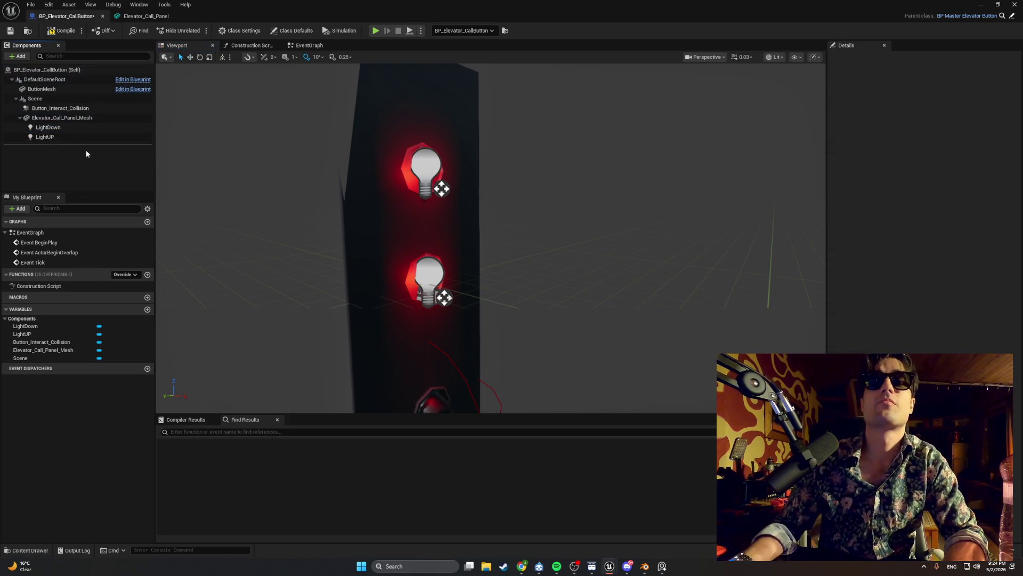
left_click_drag(235, 160, 228, 238)
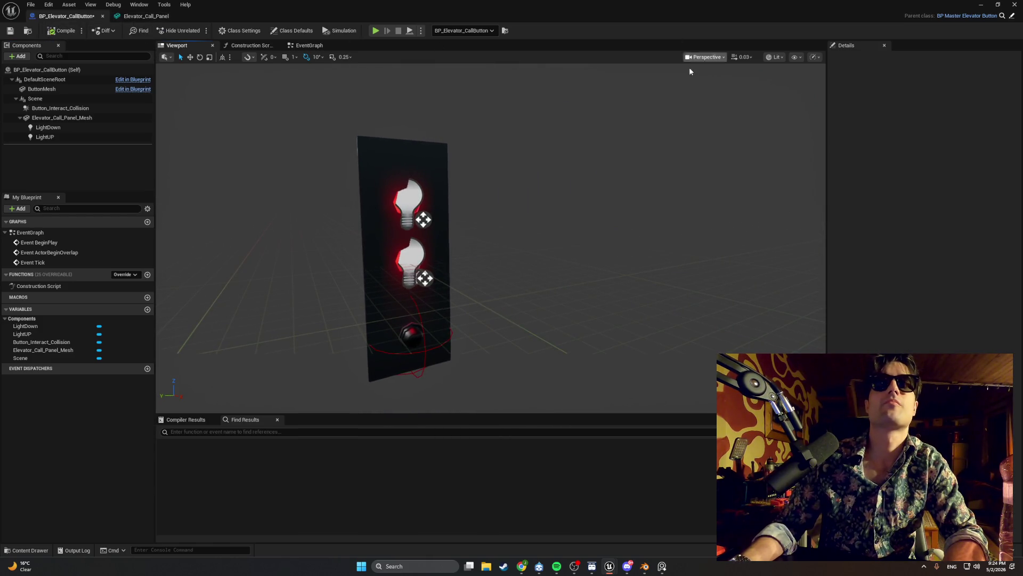
left_click(999, 4)
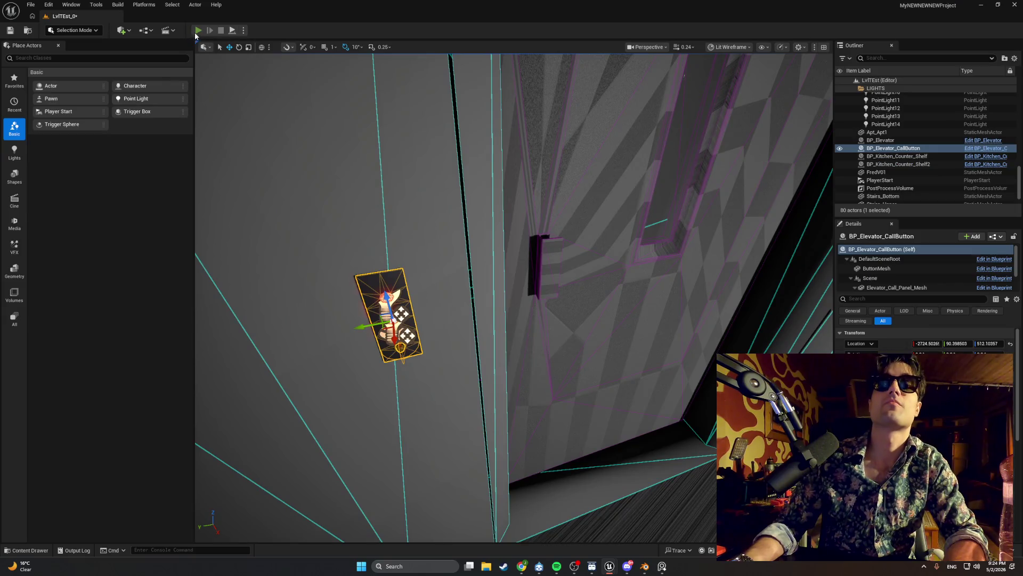
- Play-test the level, walking up to the elevator call panel to check its lights
left_click(195, 31)
key("w")
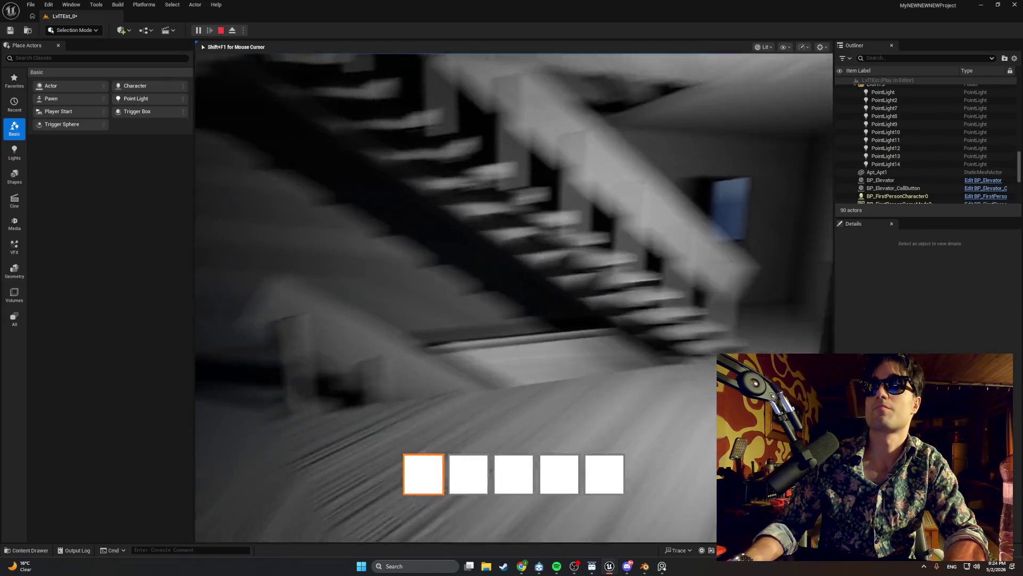
key("w")
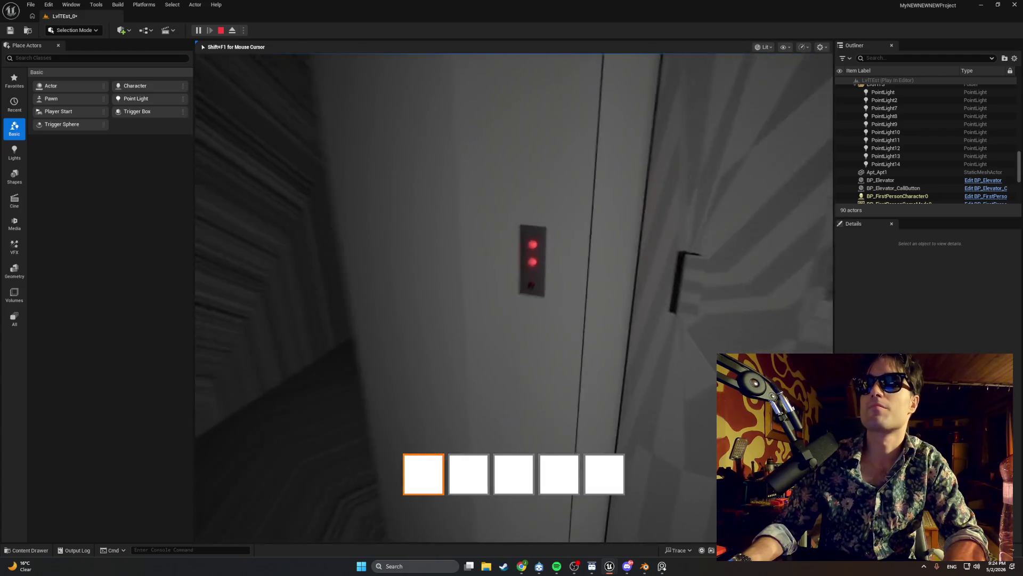
key("Escape")
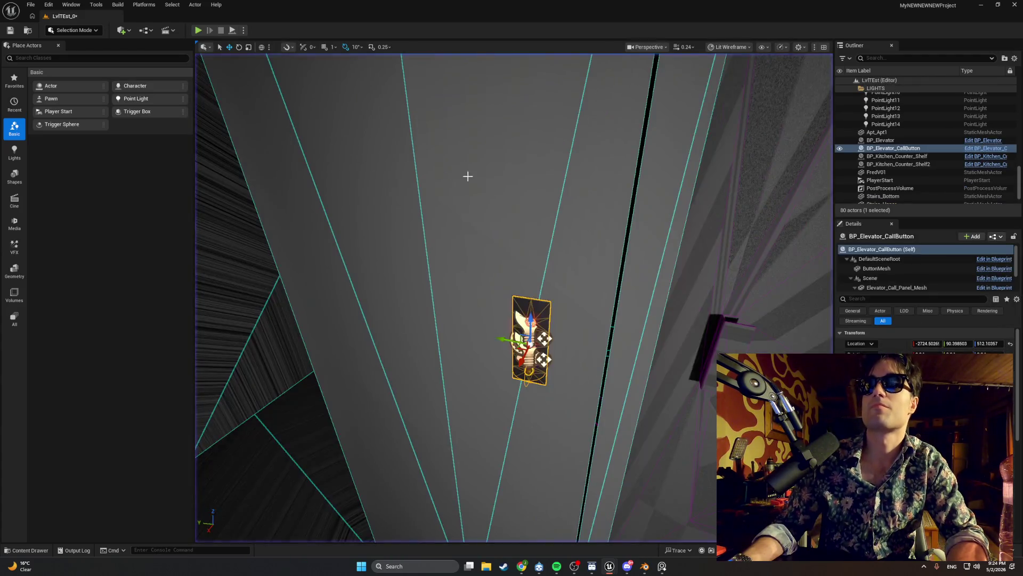
- Frame the call panel actor and nudge it slightly along X
mouse_move(475, 187)
left_mouse_down()
mouse_move(426, 240)
mouse_move(544, 232)
mouse_move(463, 231)
left_mouse_up()
key("f")
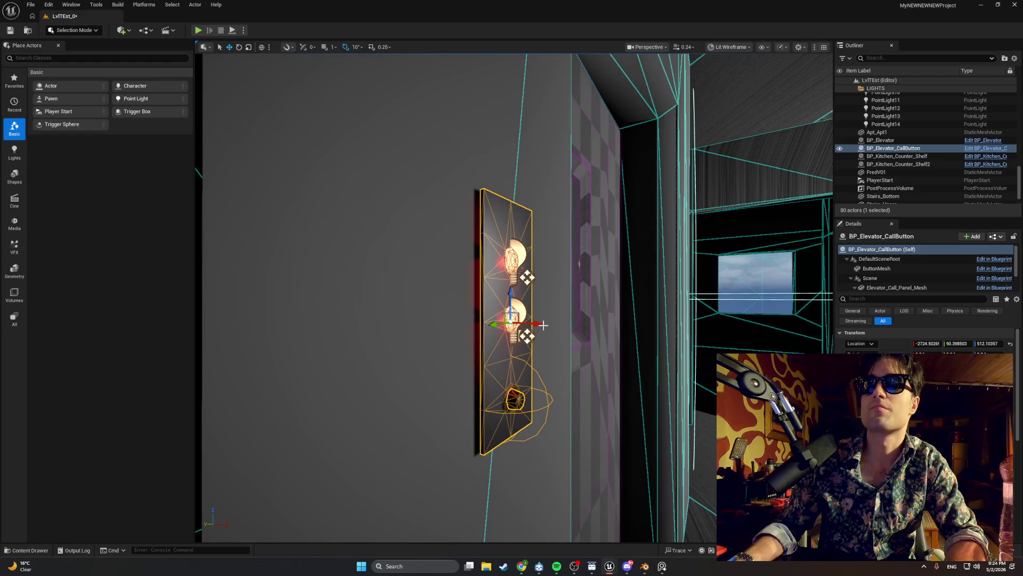
left_click_drag(540, 323, 537, 325)
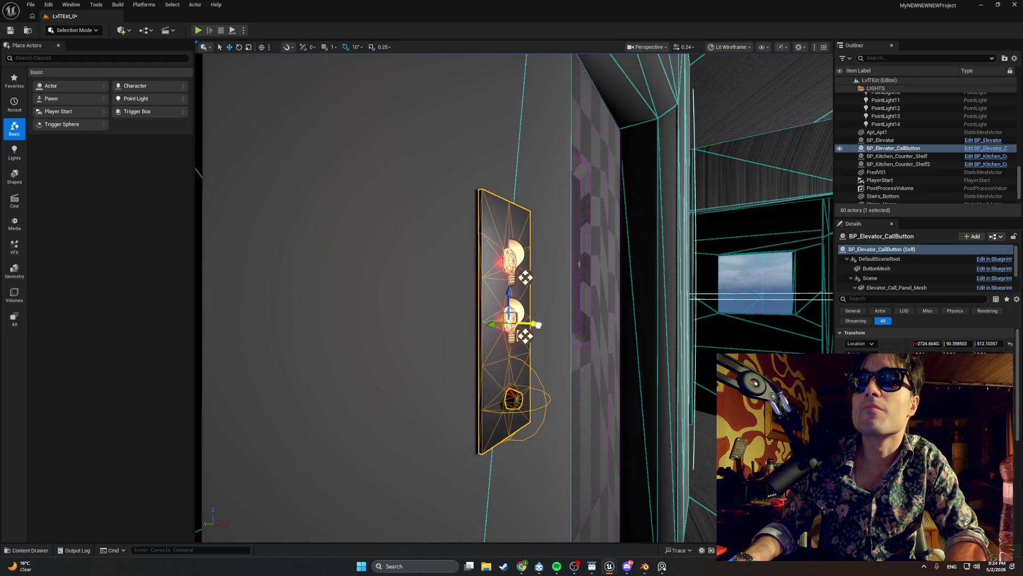
left_click_drag(563, 271, 231, 264)
- Set the viewport Camera Speed to 0.02
left_click(685, 47)
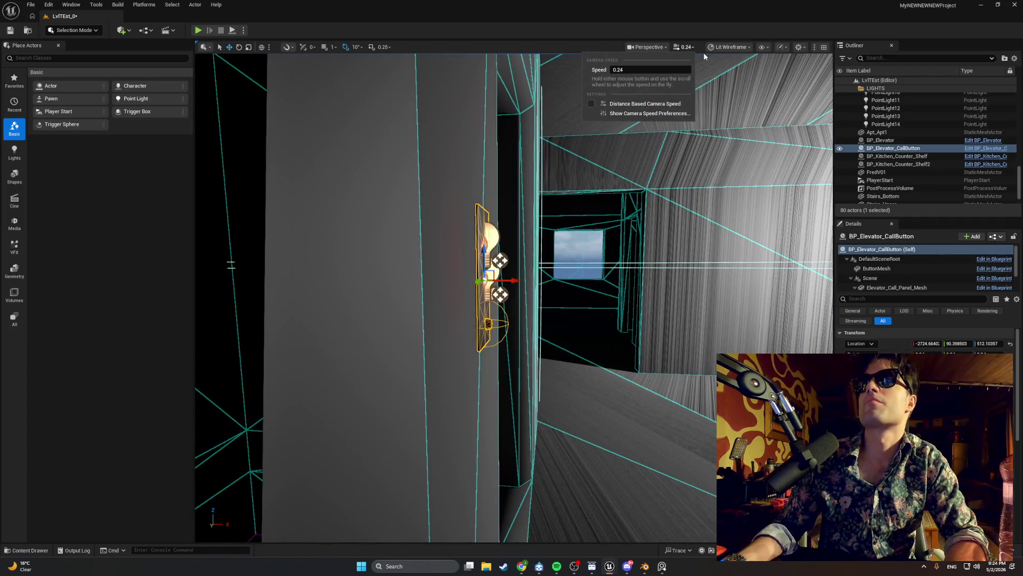
left_click(631, 71)
type("0.02")
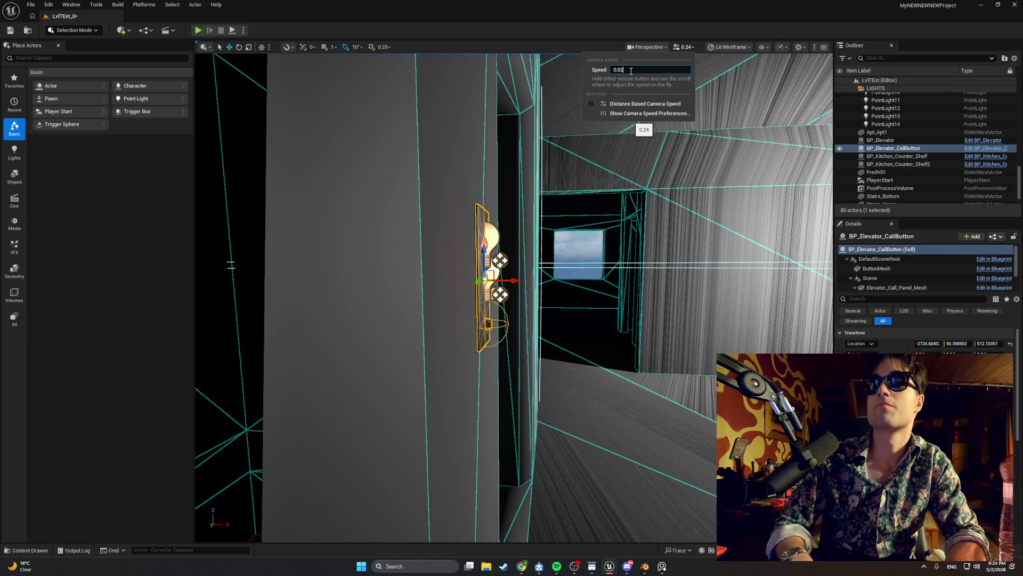
left_click(320, 57)
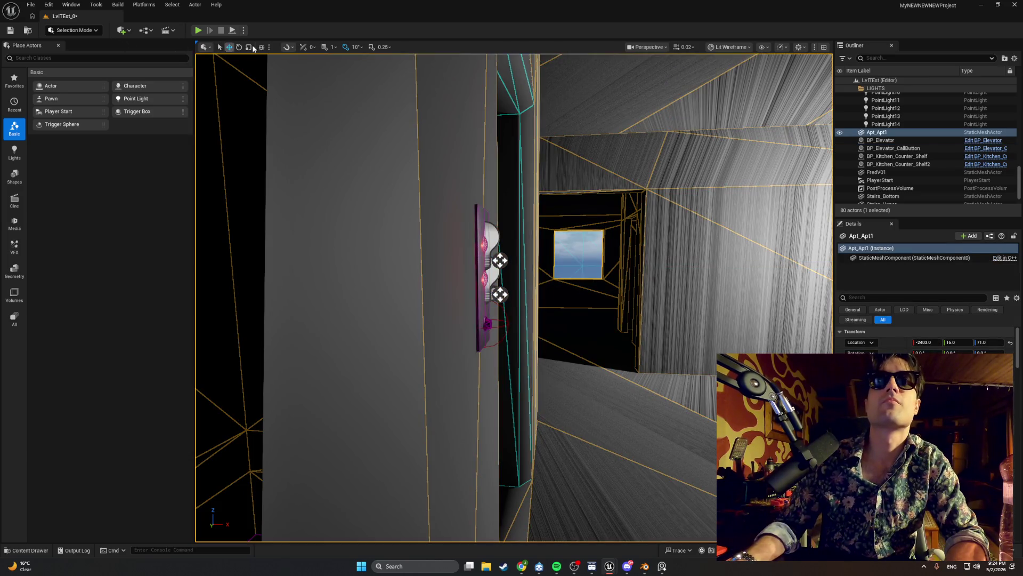
- Fly toward the wall and select the elevator call button panel
key("w")
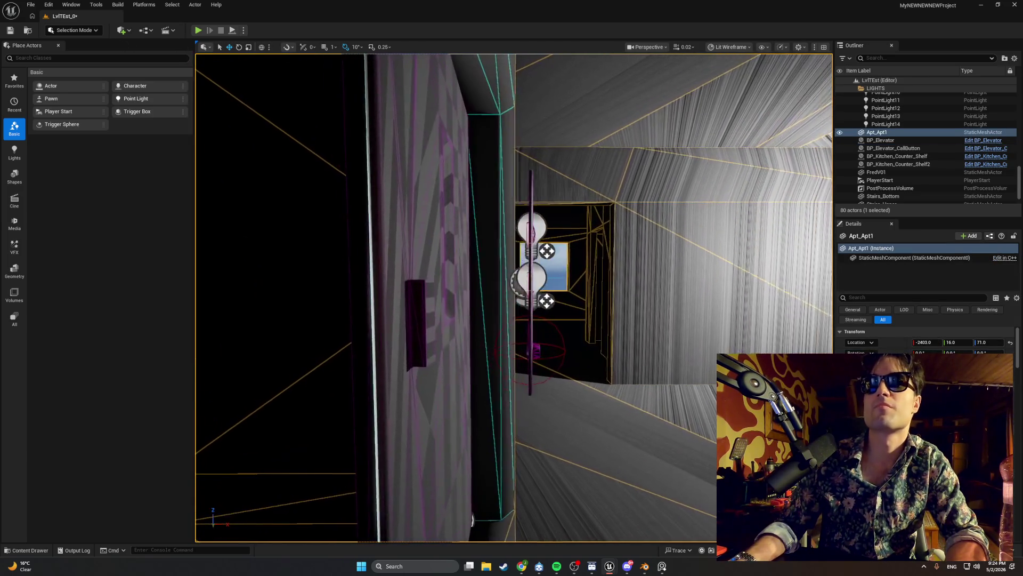
right_click(452, 237)
type("w")
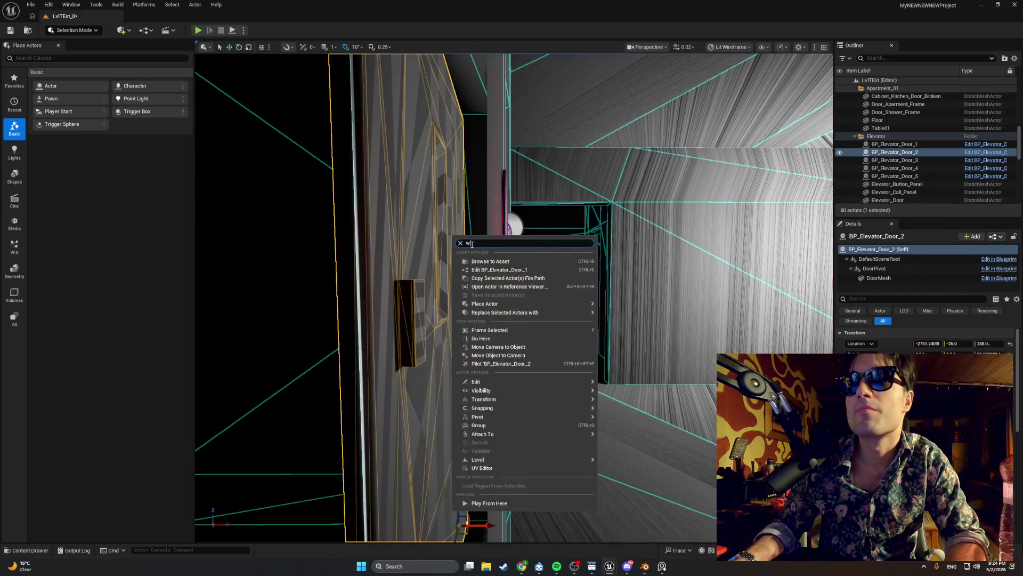
left_click(505, 195)
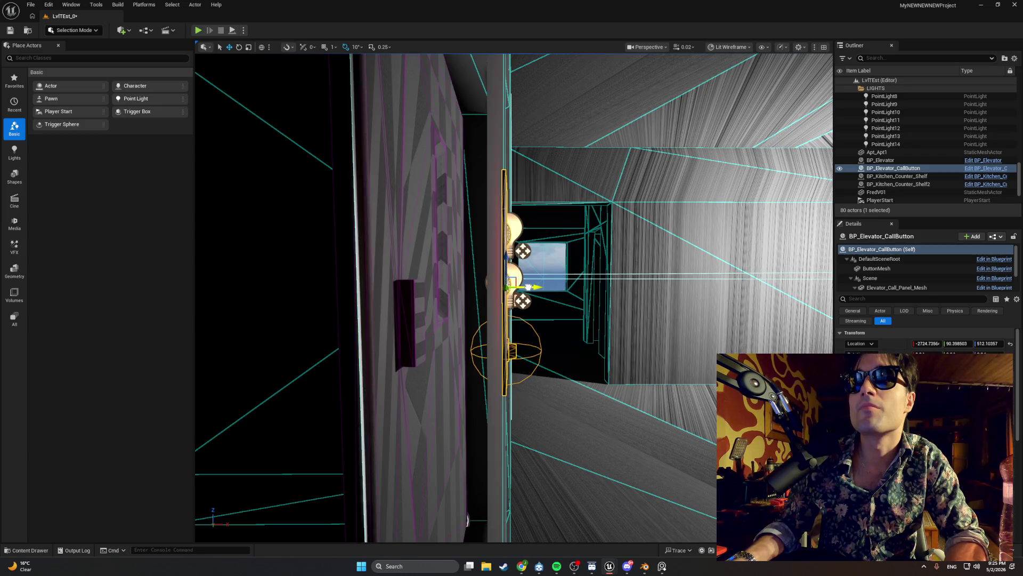
left_click(541, 264)
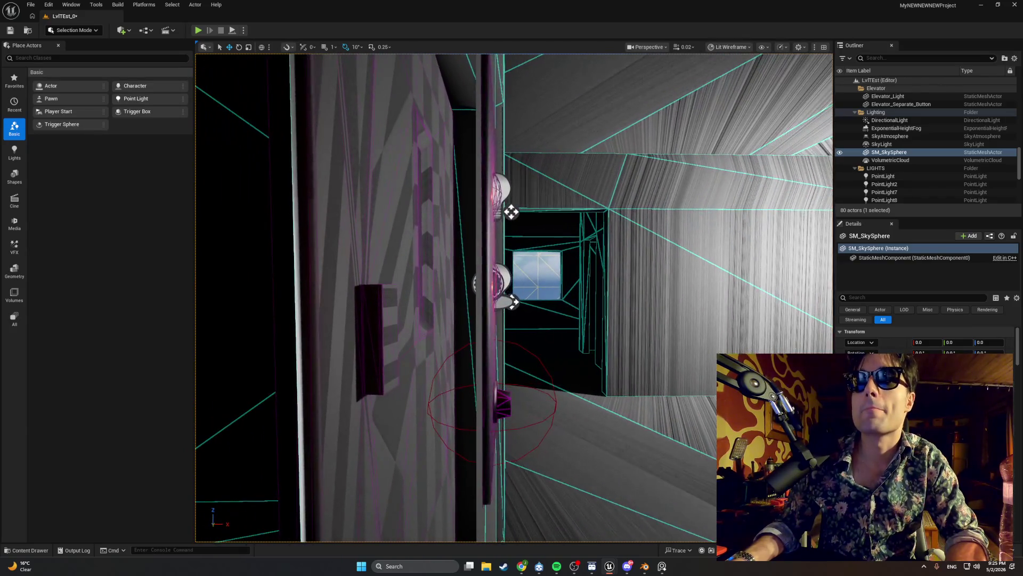
left_click(488, 314)
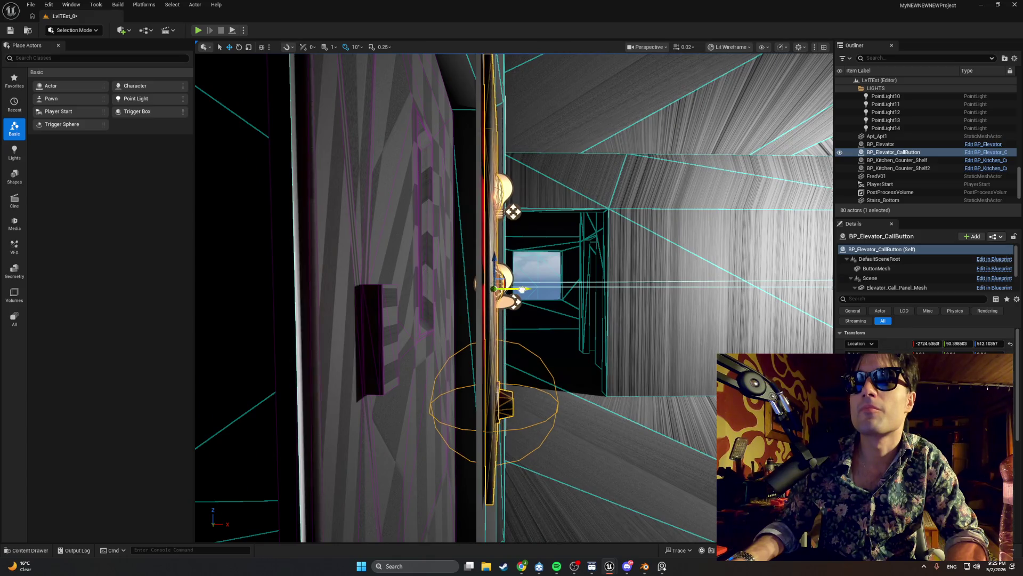
left_click(521, 290)
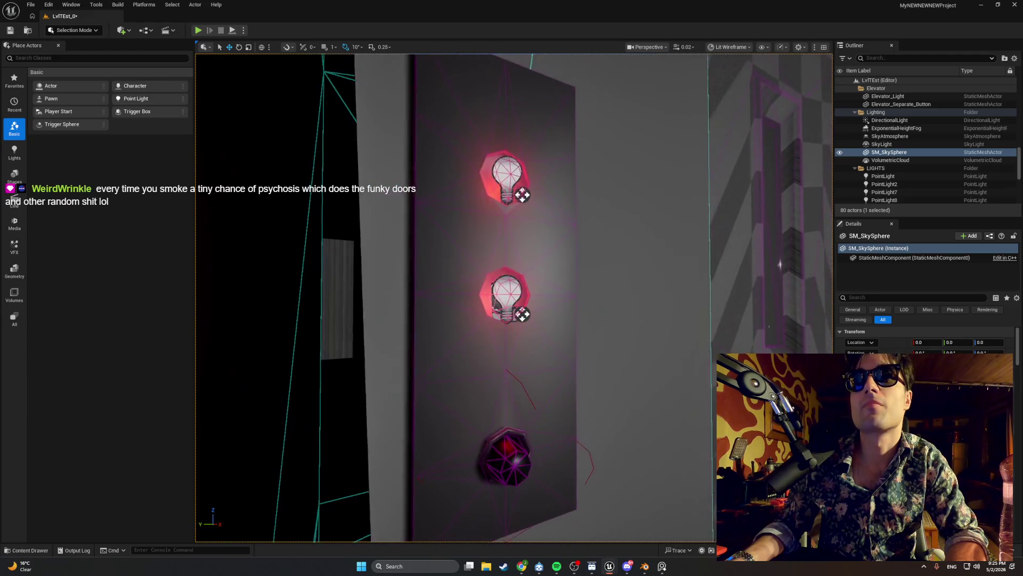
left_click(531, 359)
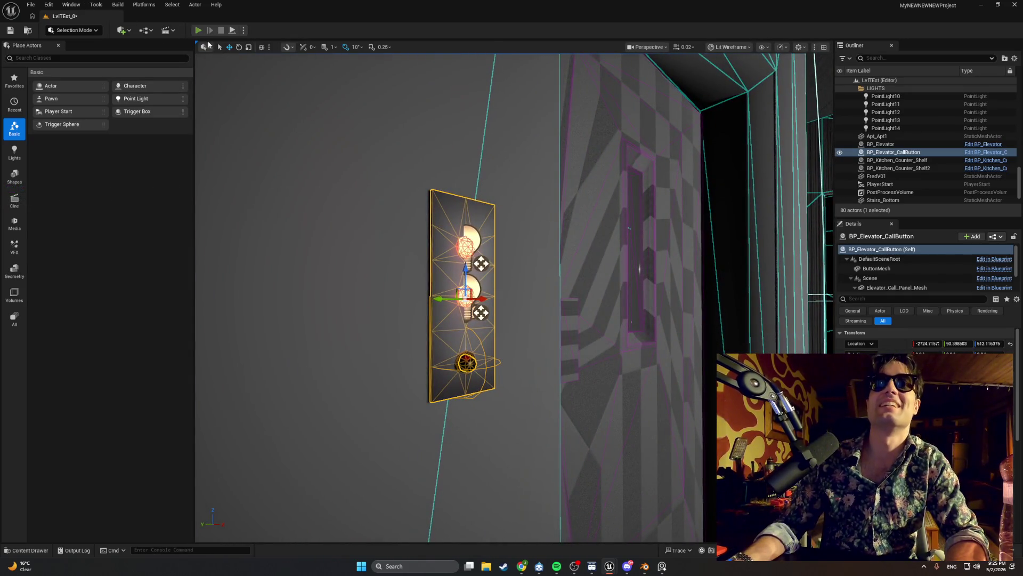
- Play the level, view the red-lit call panel up close, and approach until the doors open
left_click(197, 30)
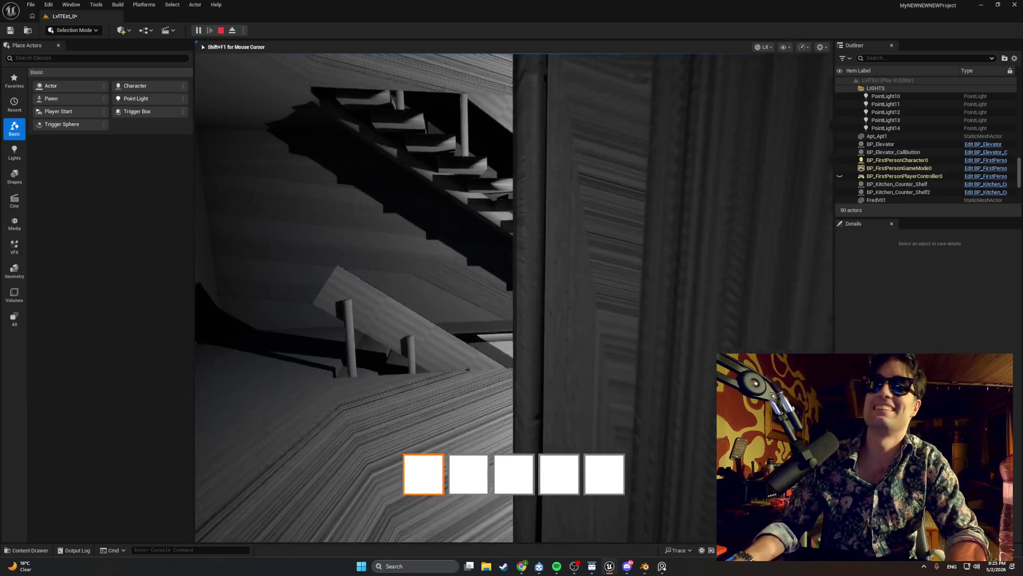
key("w")
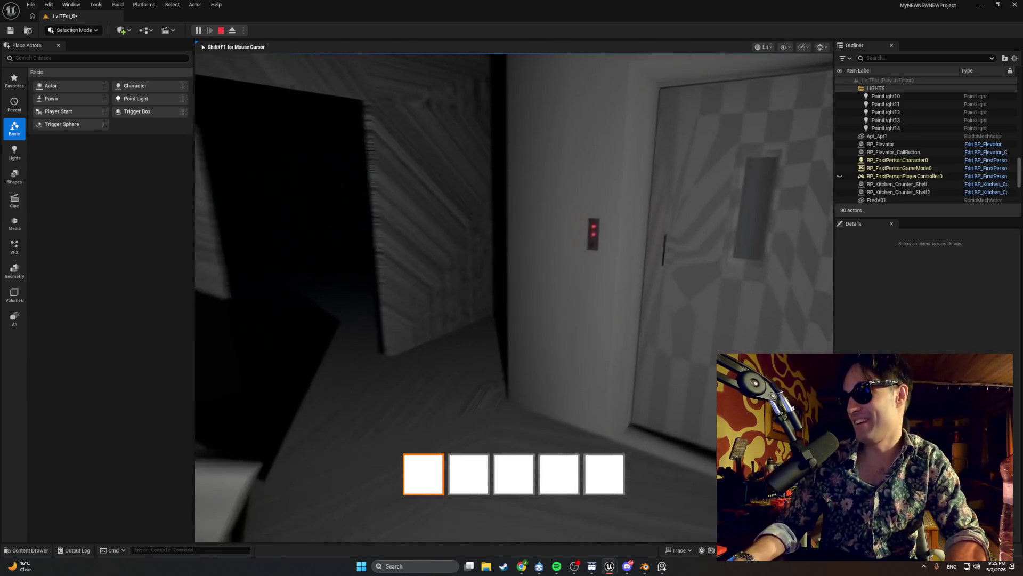
key("w")
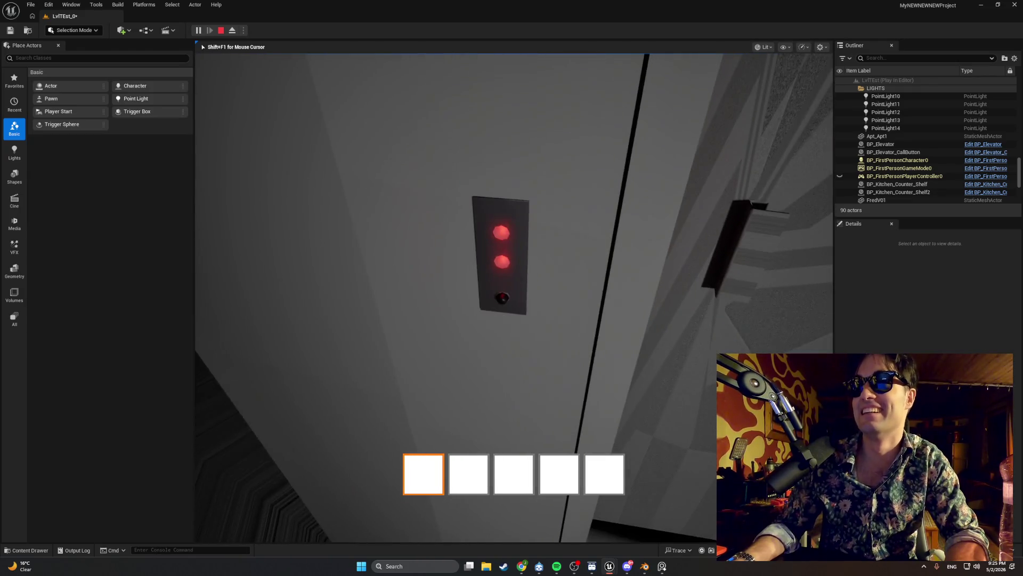
key("d")
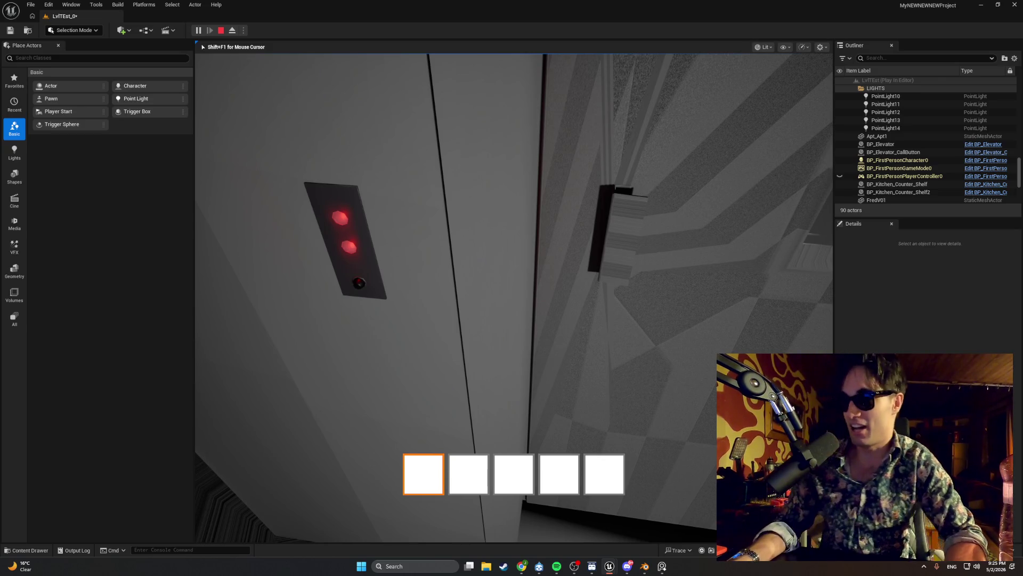
key("a")
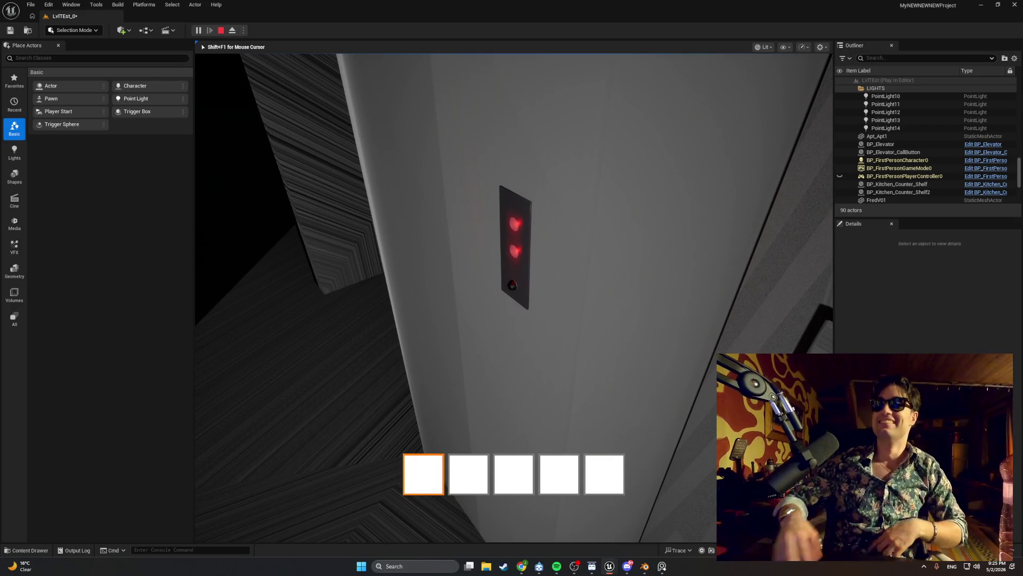
key("d")
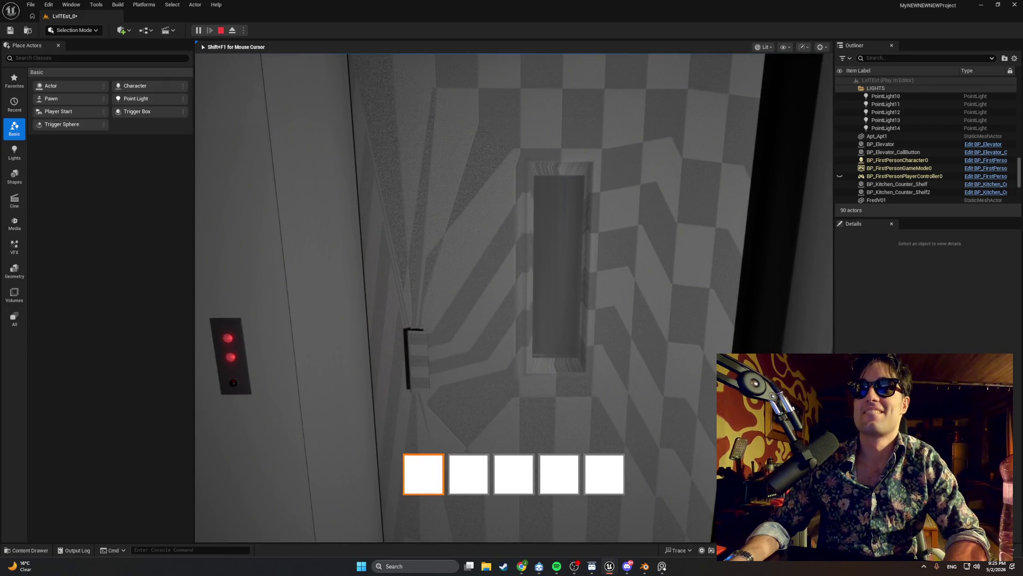
key("w")
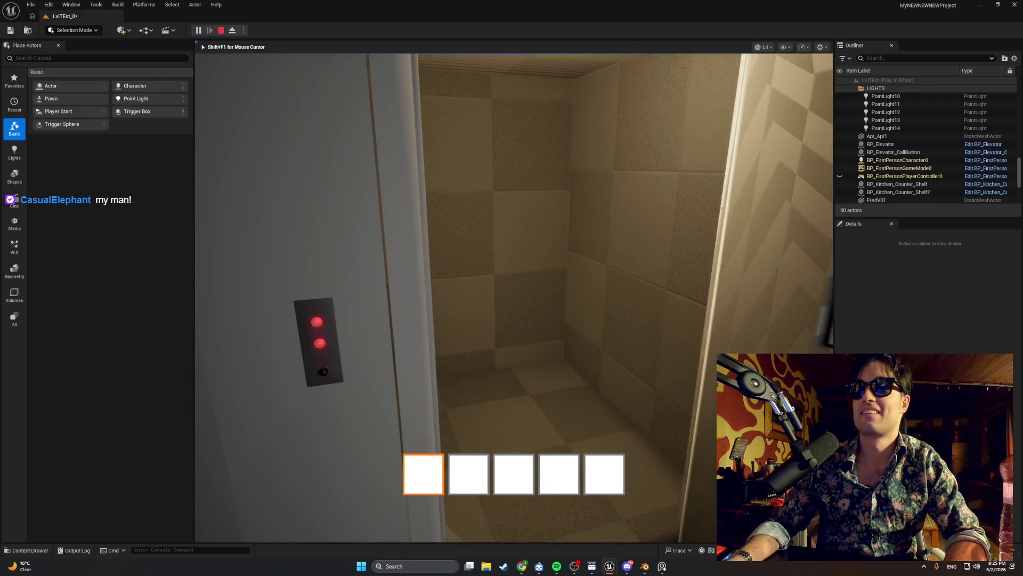
key("Escape")
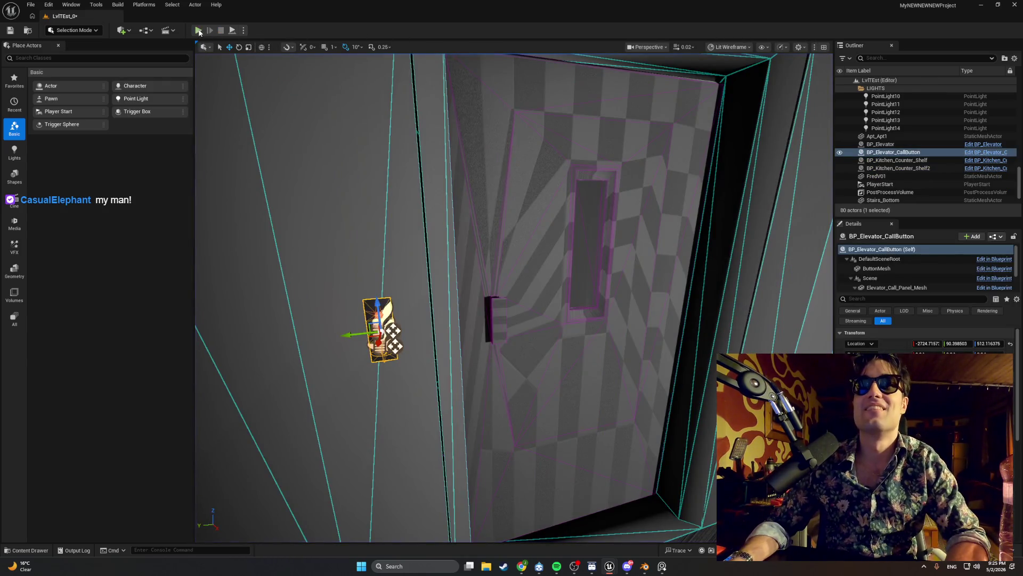
left_click(198, 31)
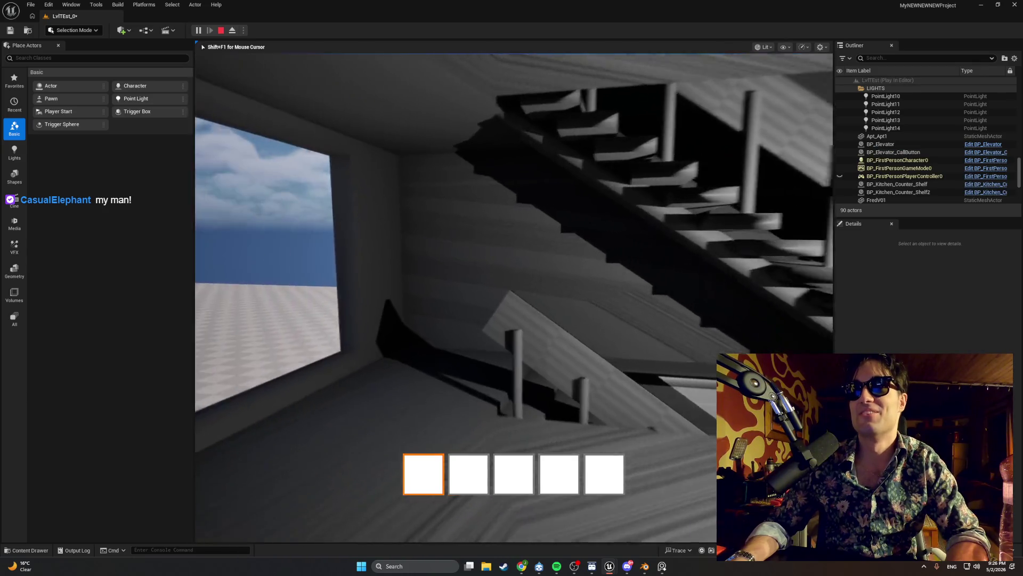
key("w")
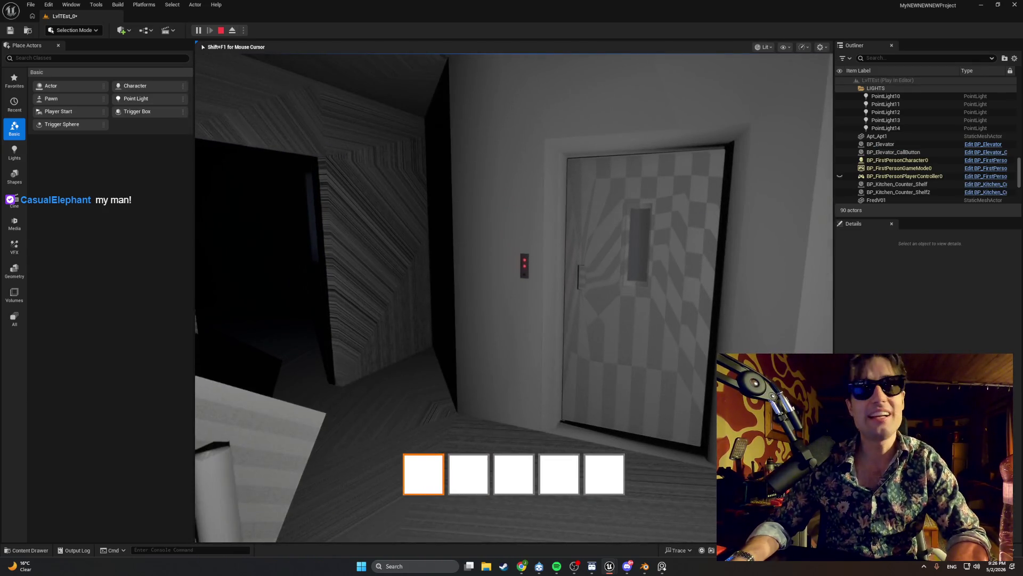
key("w")
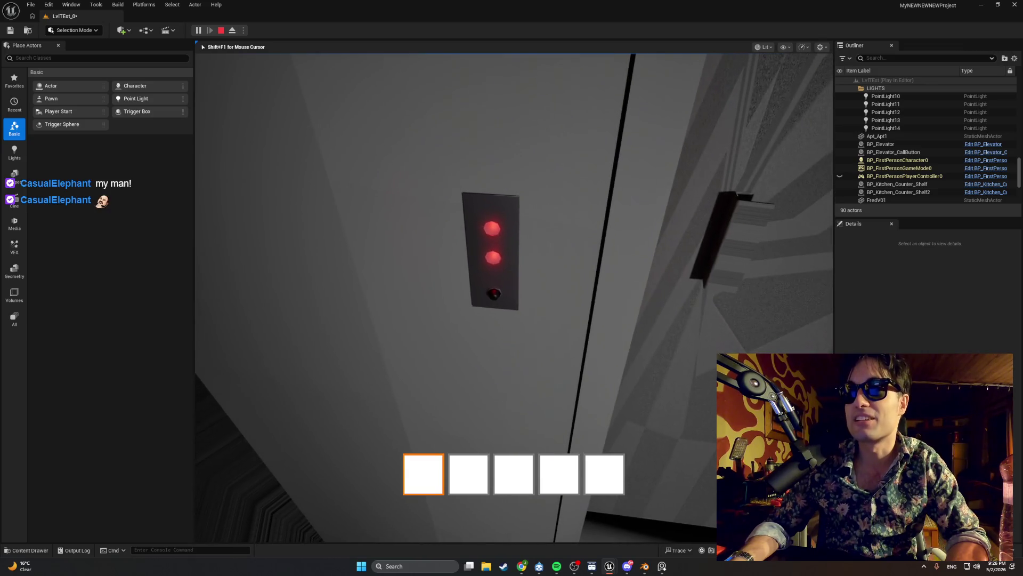
key("s")
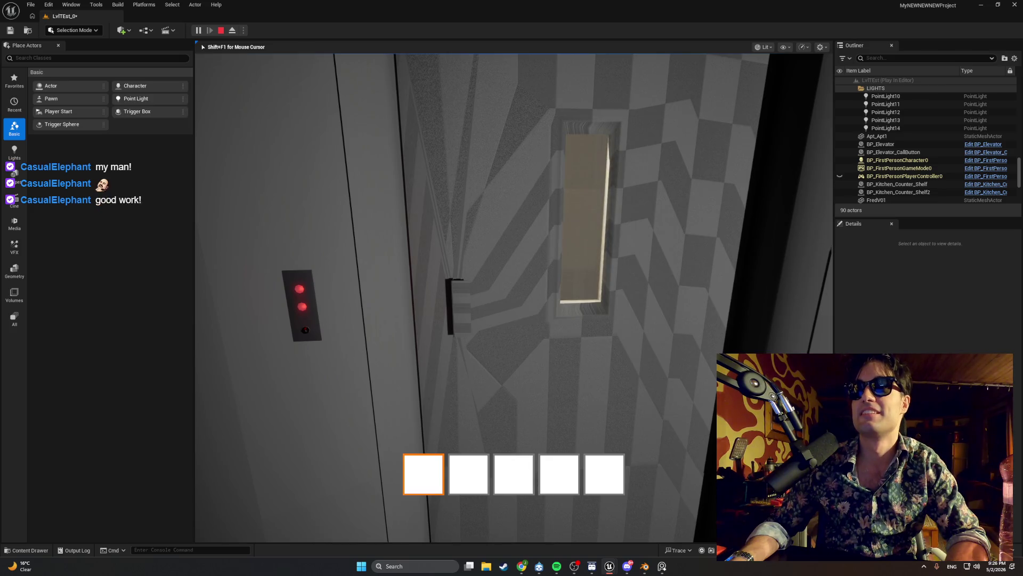
key("w")
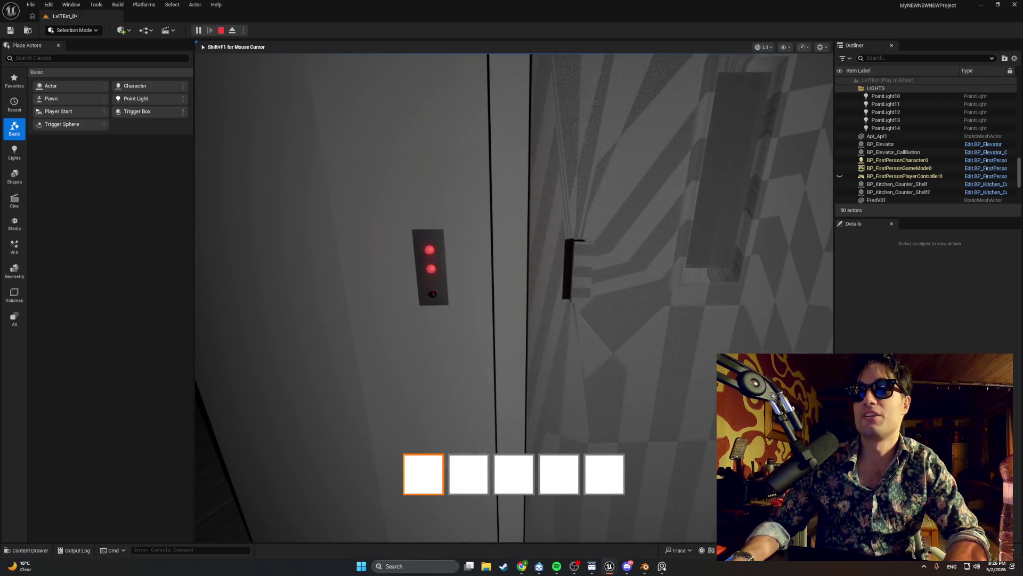
key("w")
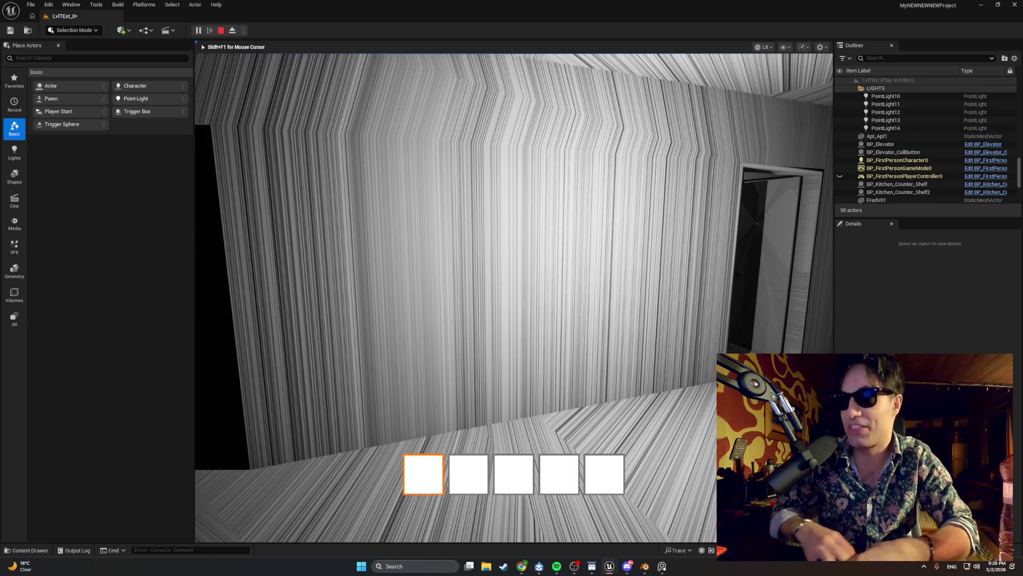
key("Escape")
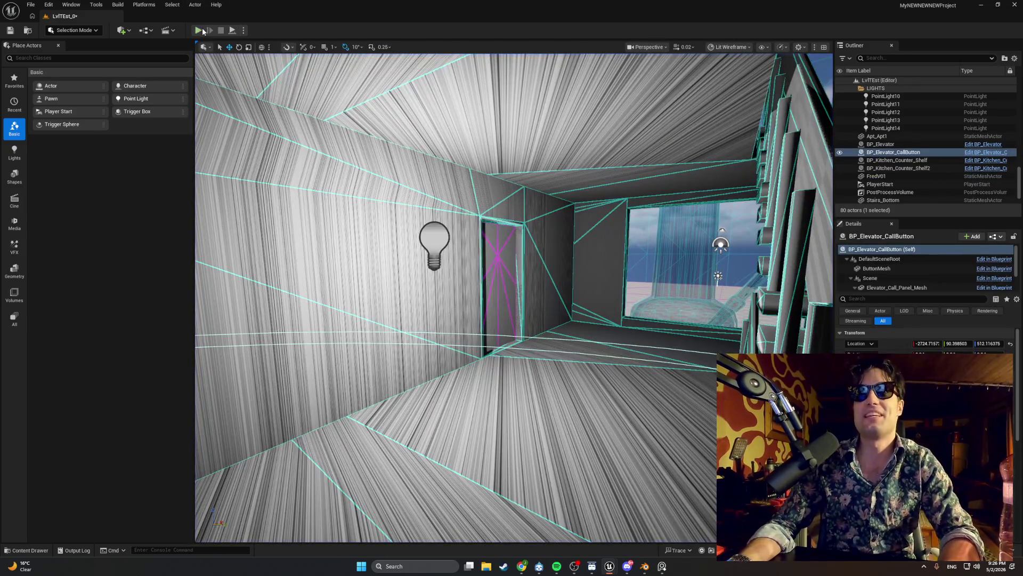
left_click(202, 30)
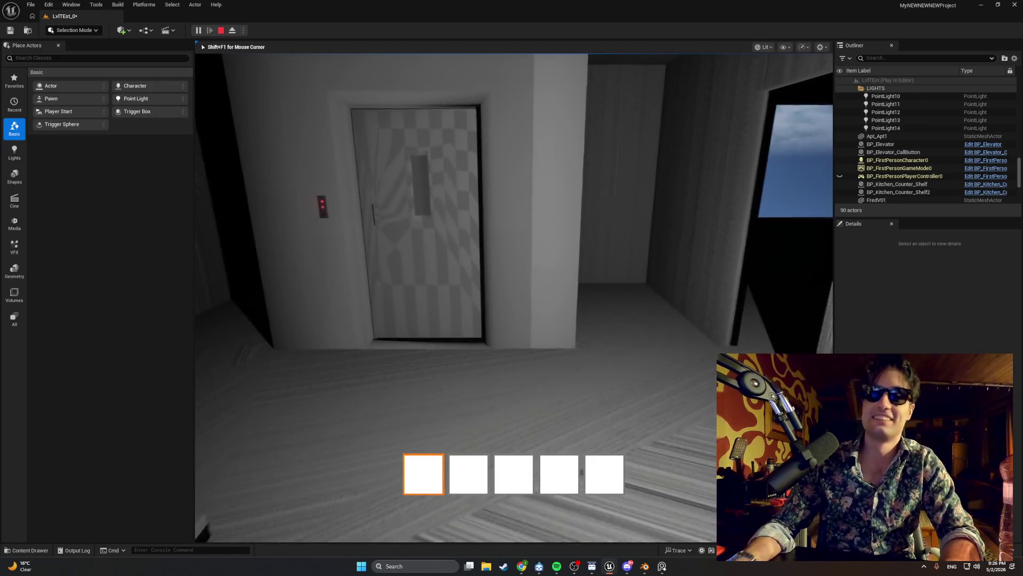
key("w")
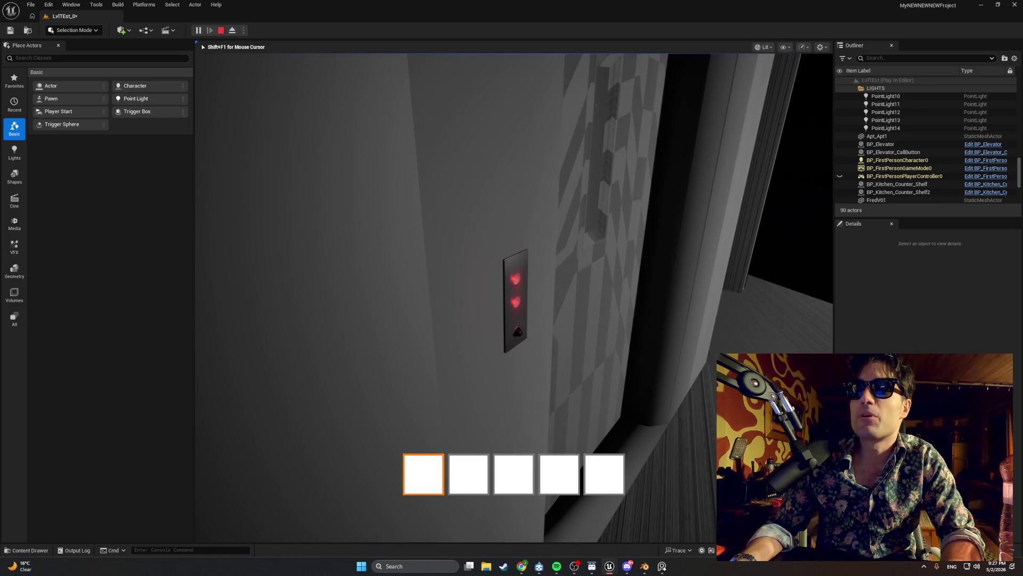
key("Escape")
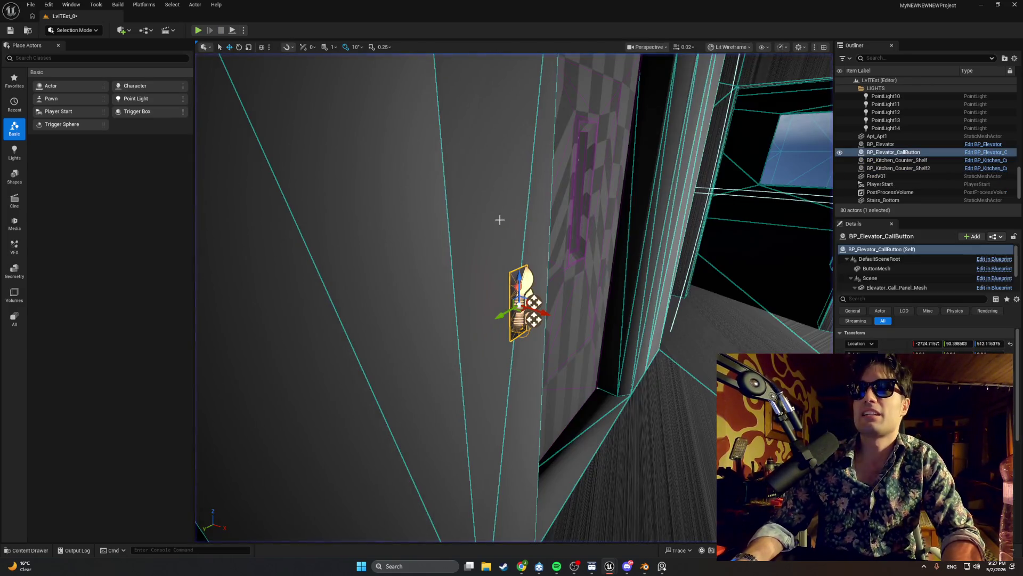
- Bring up the BP_Elevator_CallButton Blueprint and select its upper light, lower light and panel mesh in turn
right_click(499, 219)
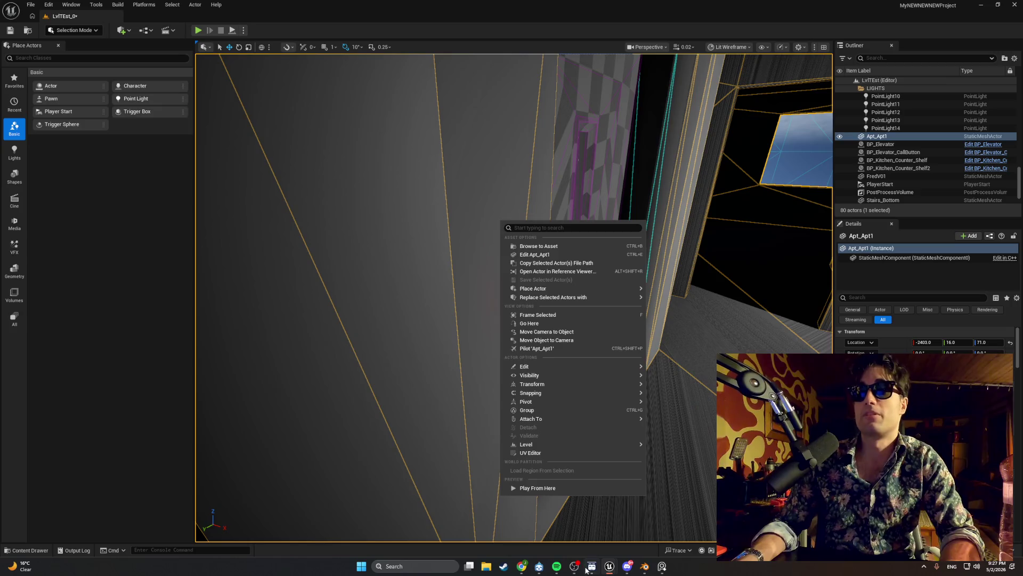
left_click(611, 565)
left_click_drag(479, 240, 264, 240)
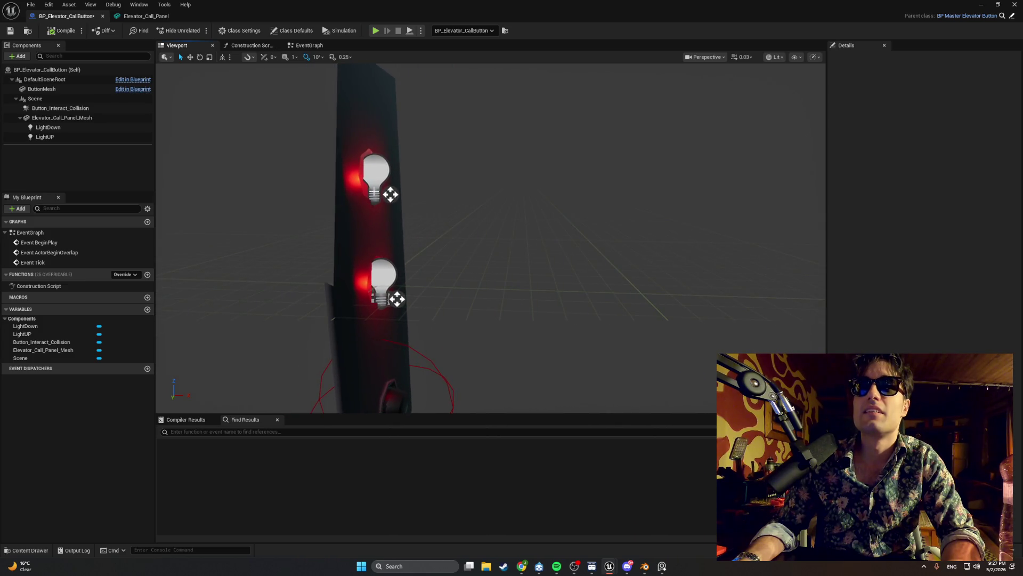
left_click(375, 192)
left_click(383, 274)
left_click(382, 183)
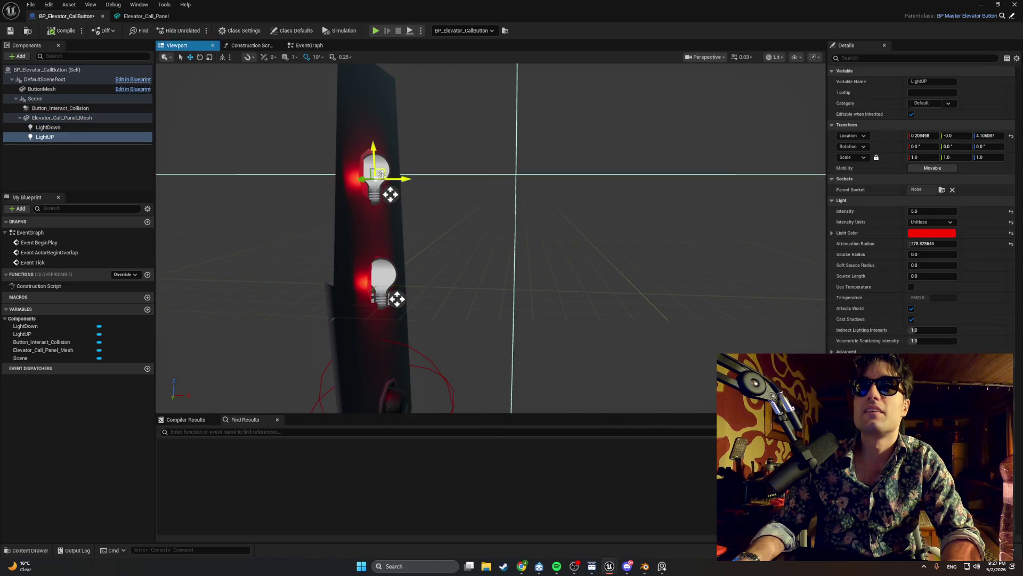
left_click(391, 273)
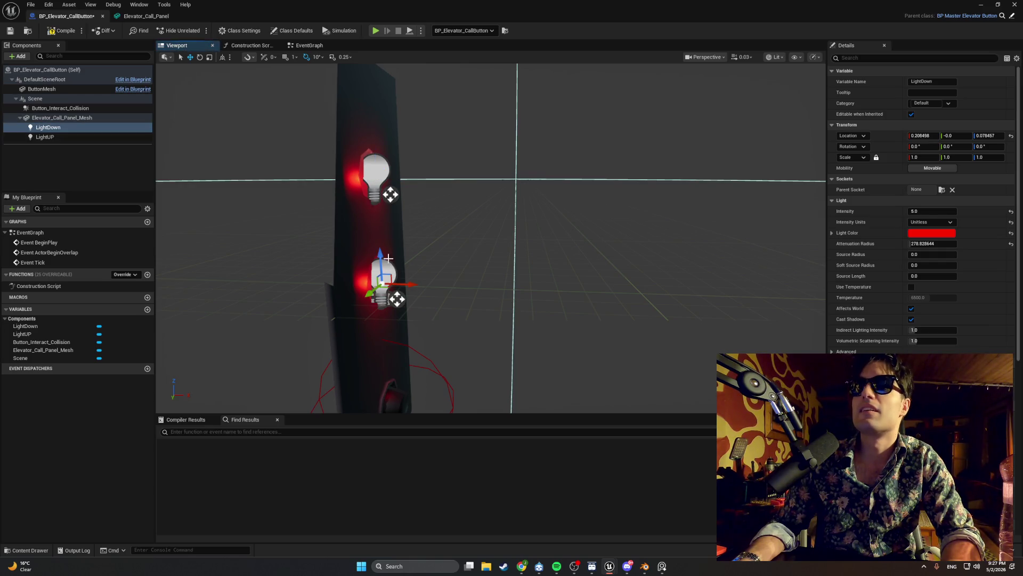
left_click(405, 284)
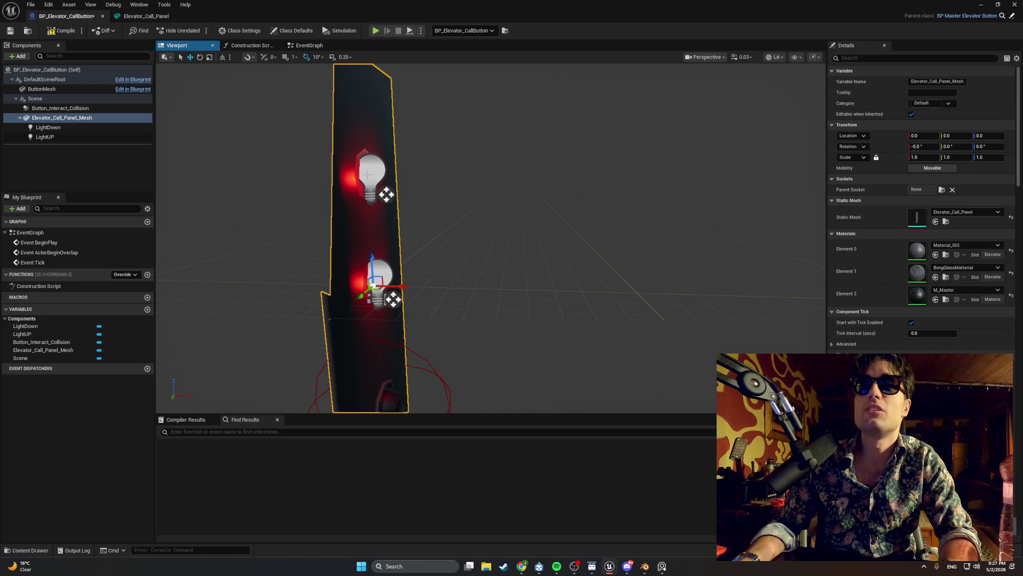
left_click(381, 188)
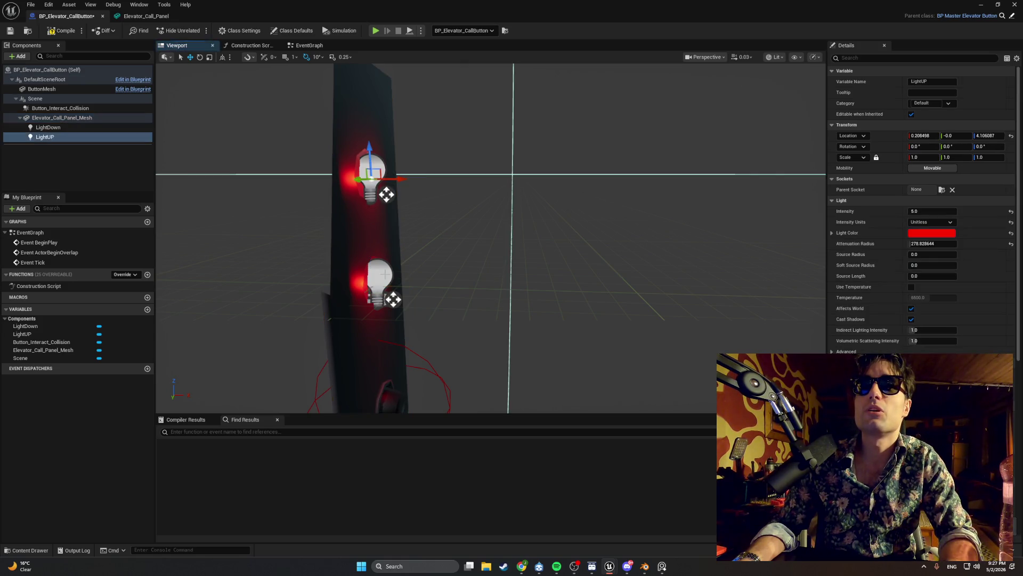
- Select LightDown and LightUP together, shift them slightly sideways, and return to the level editor
key("ctrl+a")
left_click(77, 128)
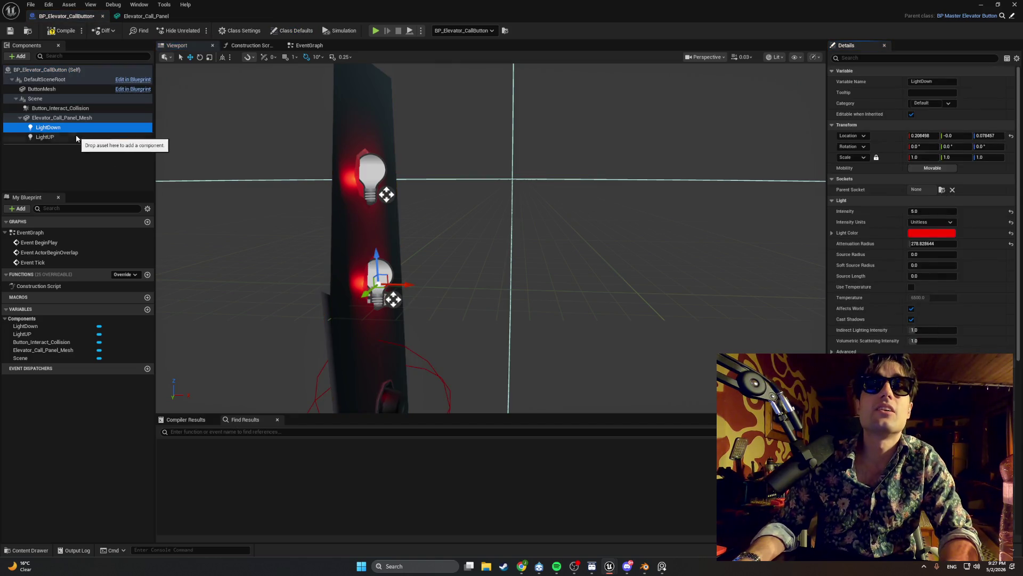
left_click(76, 137, "ctrl")
left_click_drag(391, 177, 394, 178)
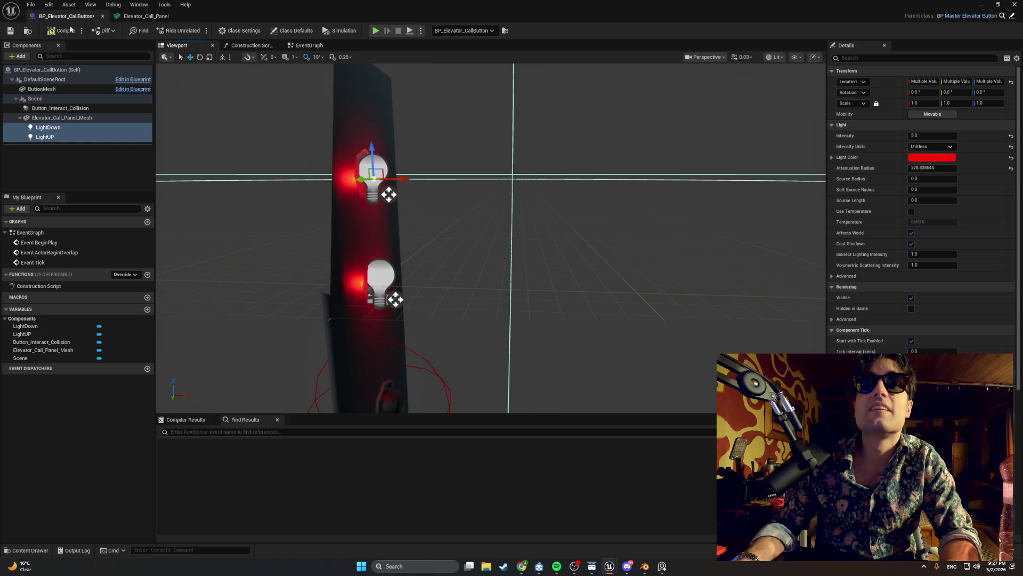
key("alt+Tab")
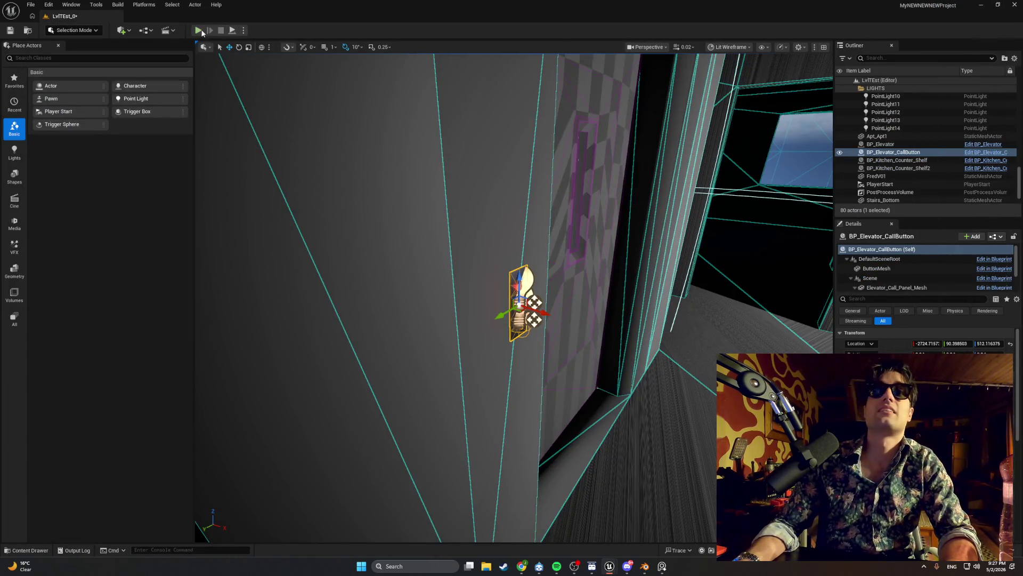
- Play-test the level and walk to the call panel to check the two red lights
left_click(197, 29)
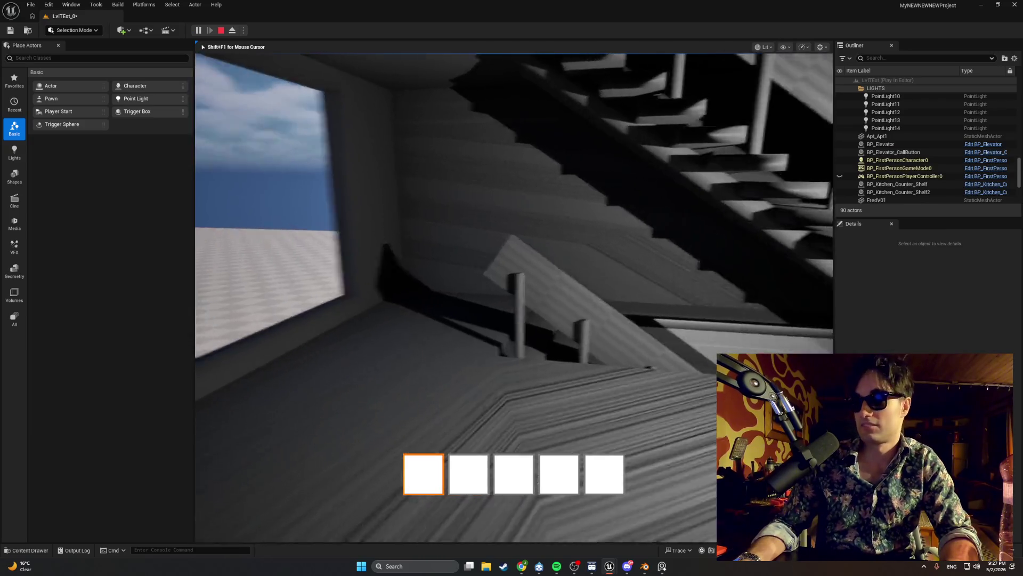
key("w")
key("w")
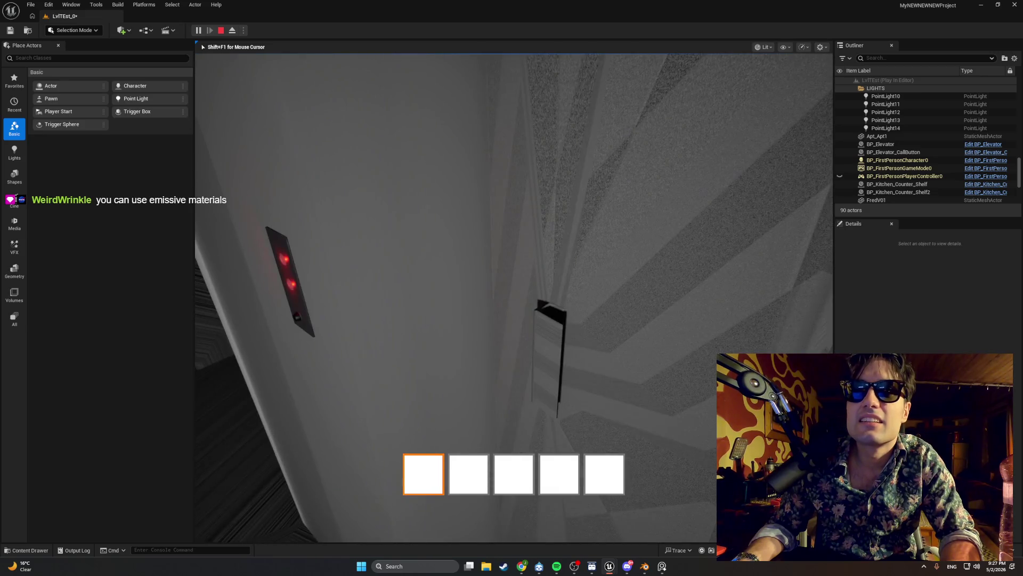
key("Escape")
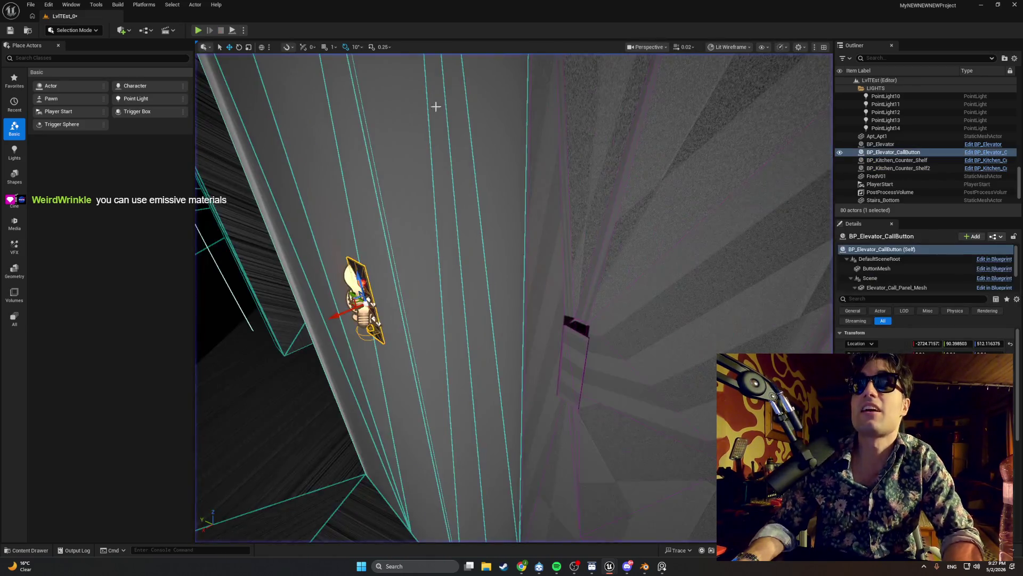
- Look over the Elevator_Call_Panel mesh's two button slots in Blender, then return to Unreal
left_click(981, 4)
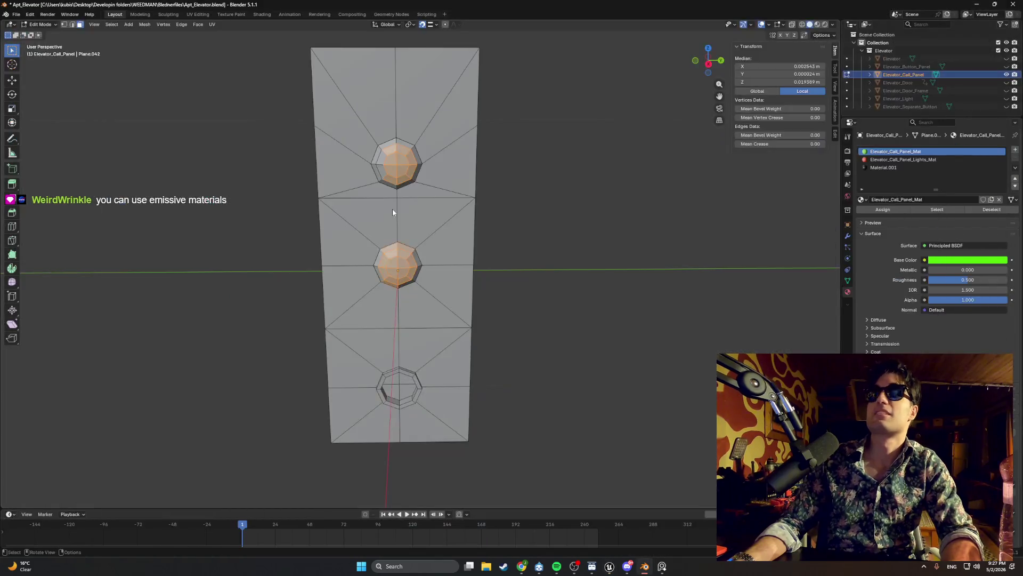
left_click(609, 566)
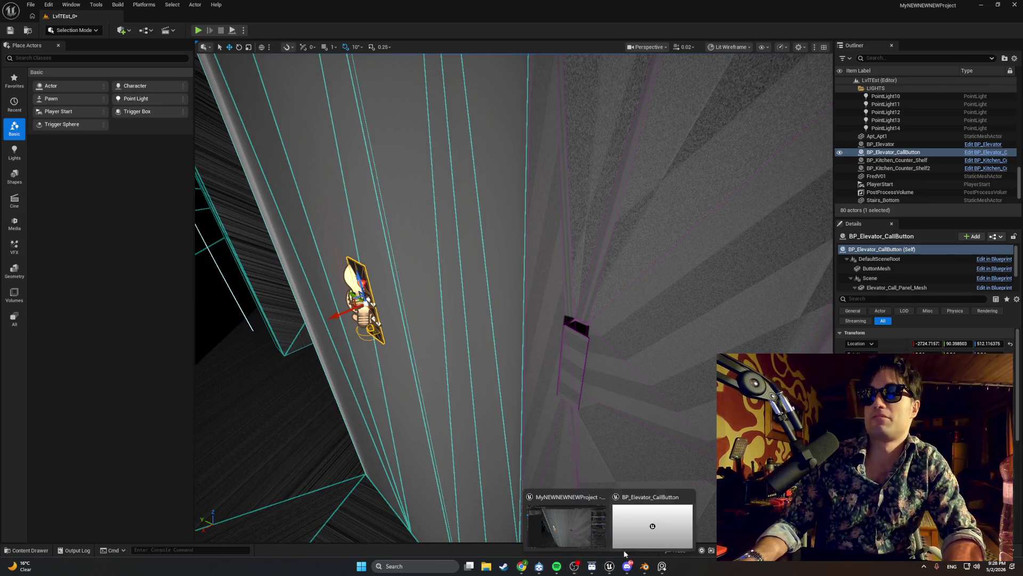
- In BP_Elevator_CallButton, clear the Add Component search and open the Content Drawer at Apt_Elevator
left_click(625, 554)
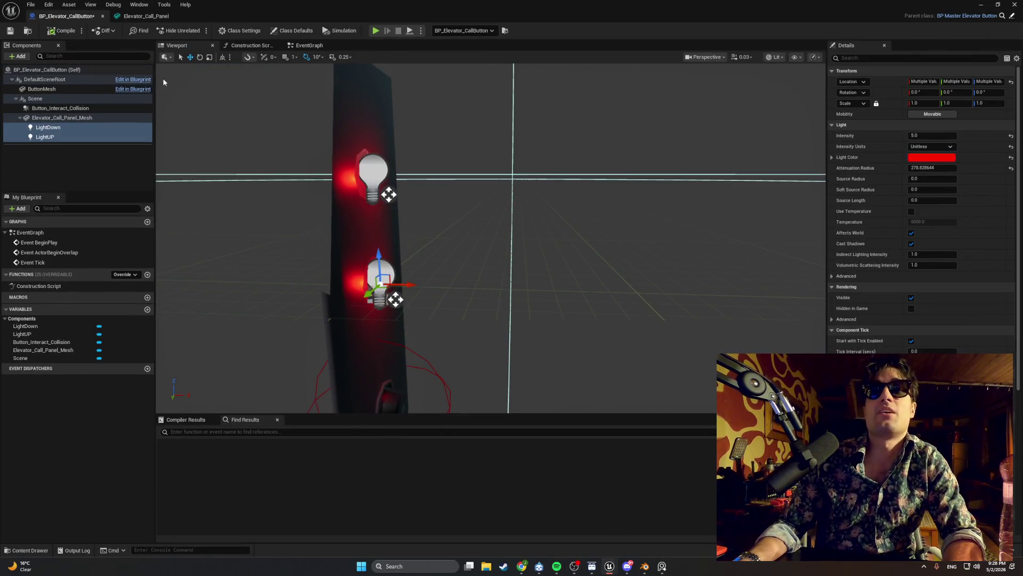
left_click(19, 56)
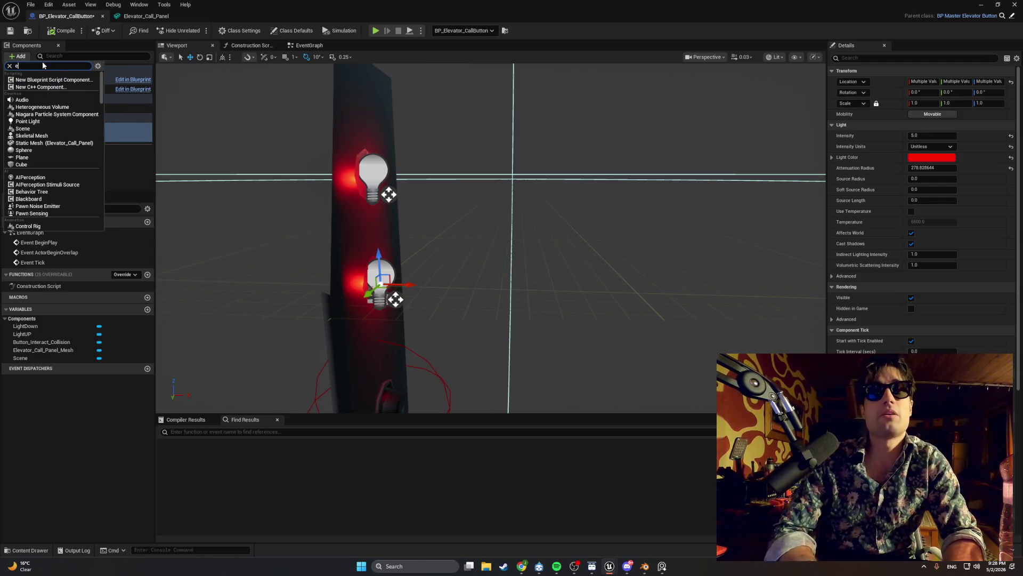
type("mi")
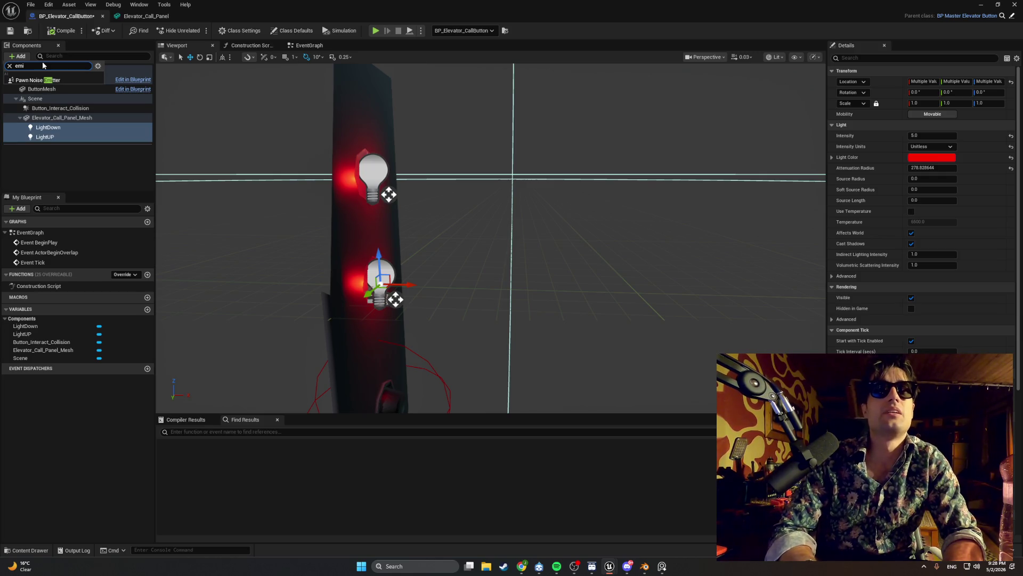
key("BackSpace")
type("m")
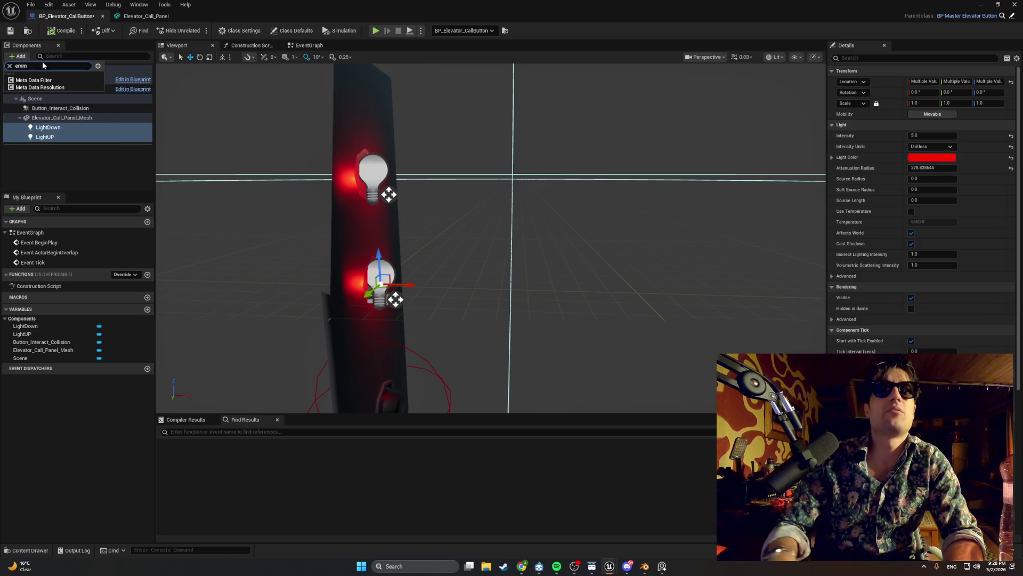
key("BackSpace")
key("BackSpace")
key("BackSpace")
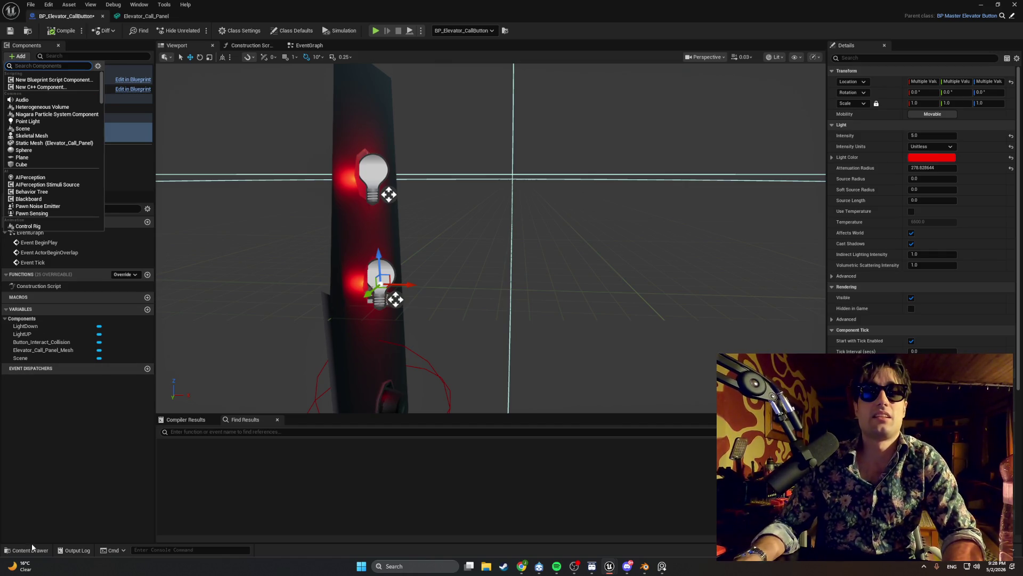
left_click(30, 550)
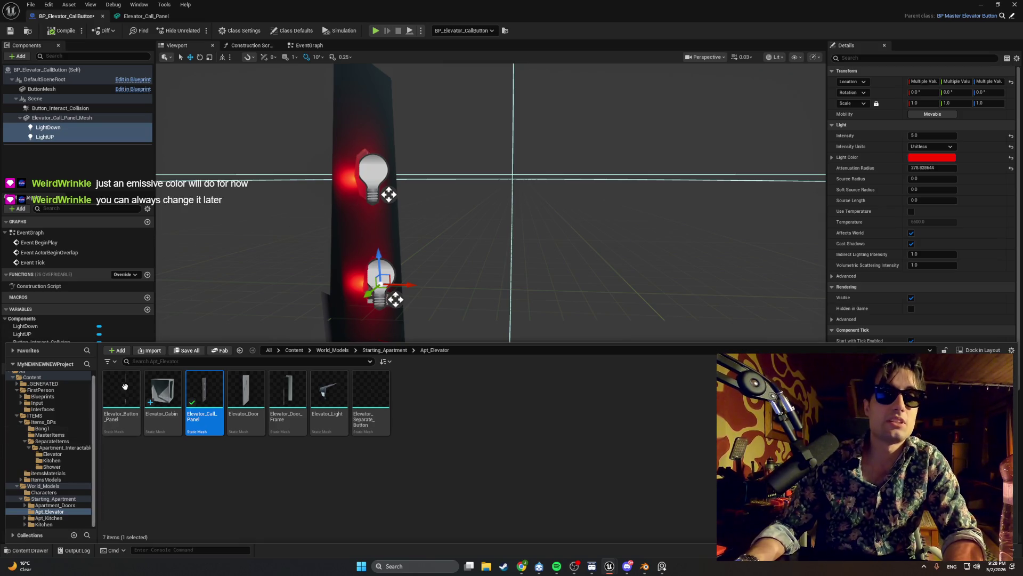
- Browse to the itemsMaterials folder and select BongGlass Material
left_click(57, 495)
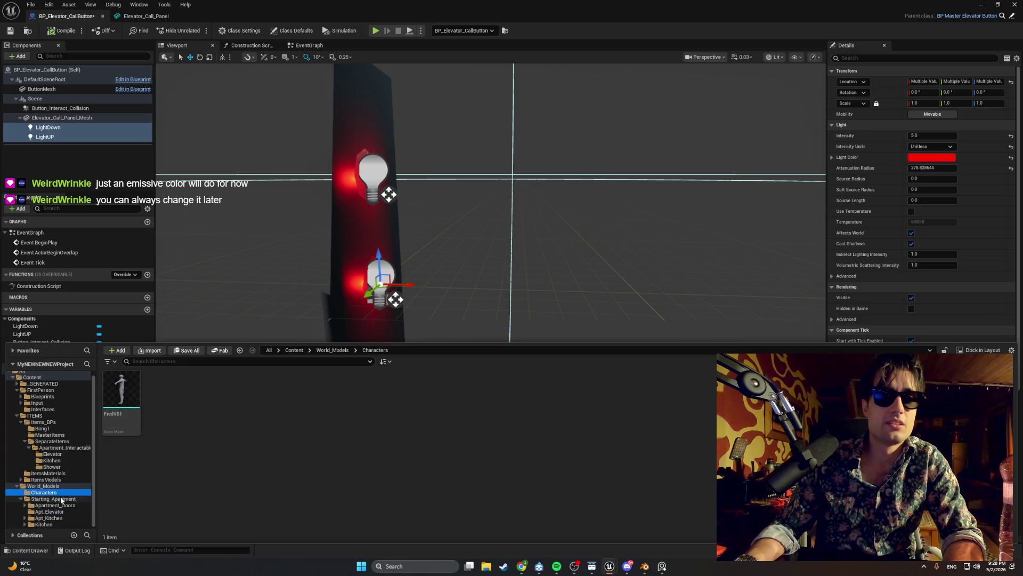
left_click(56, 505)
left_click(61, 512)
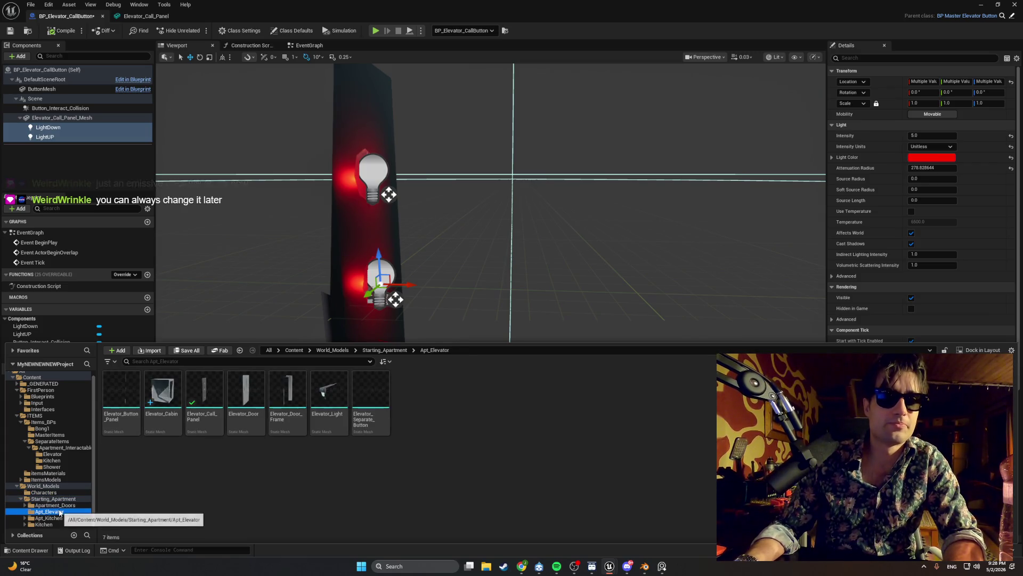
left_click(54, 480)
left_click(48, 473)
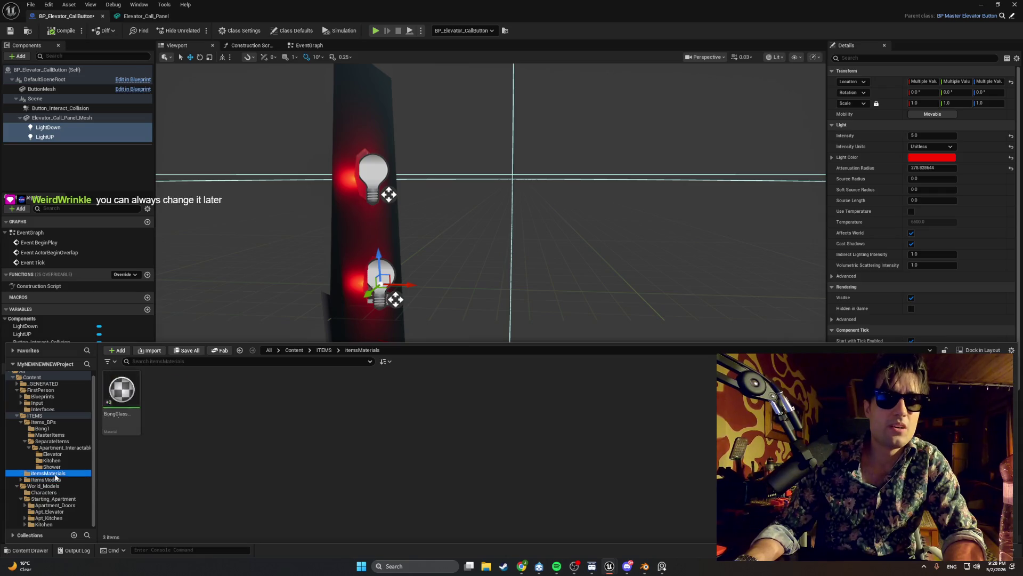
left_click(122, 391)
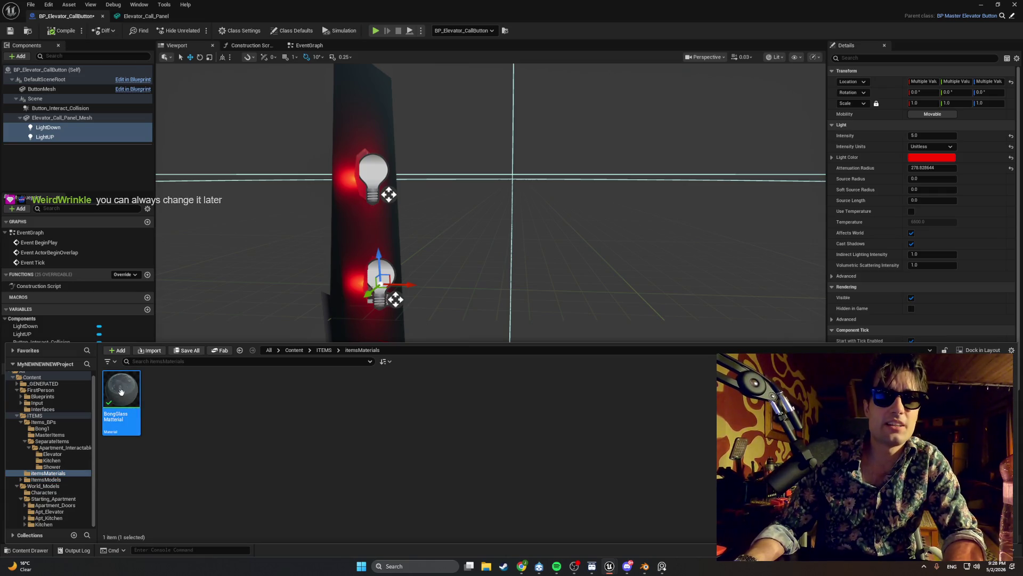
left_click(176, 403)
- Duplicate BongGlass Material and name the copy Elevator_Button_Panel_Light_Mat
right_click(136, 381)
left_click(171, 421)
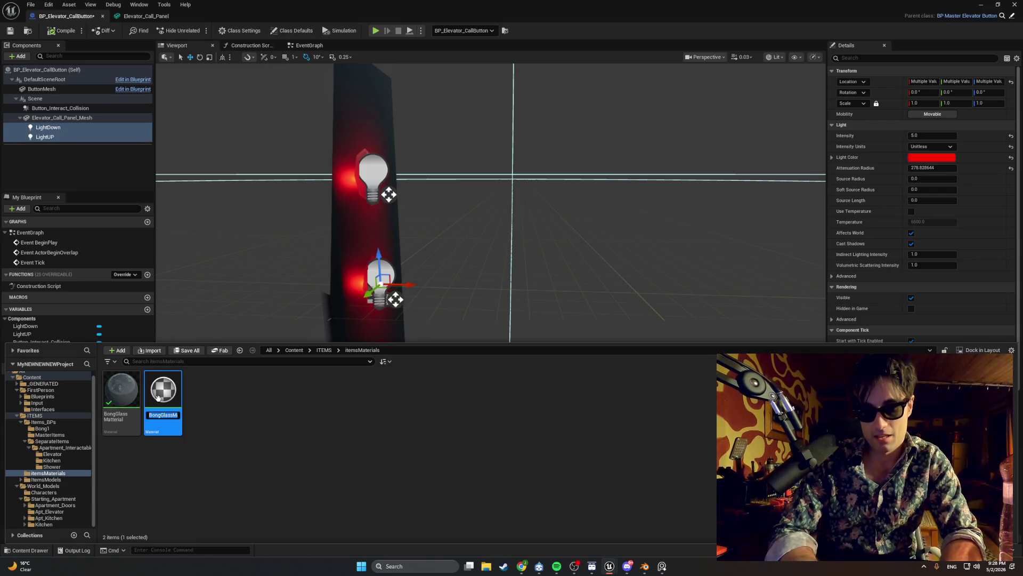
type("Elev")
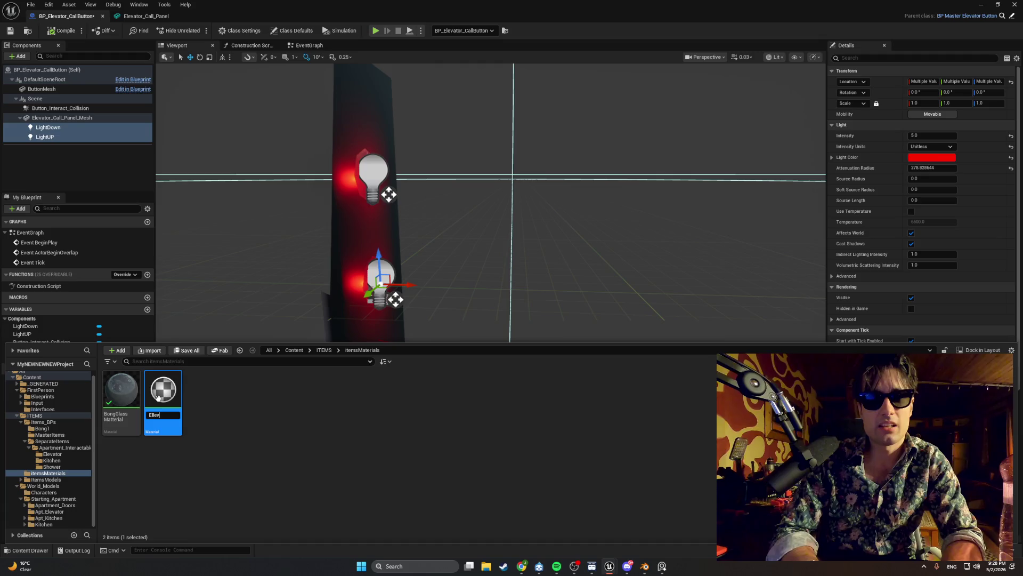
key("BackSpace")
key("BackSpace")
key("BackSpace")
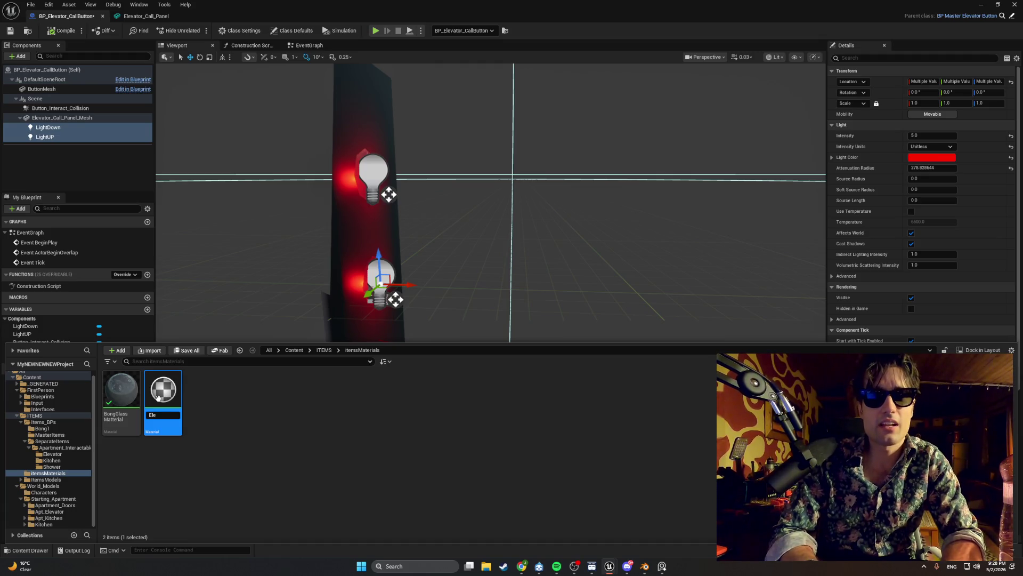
type("vator_")
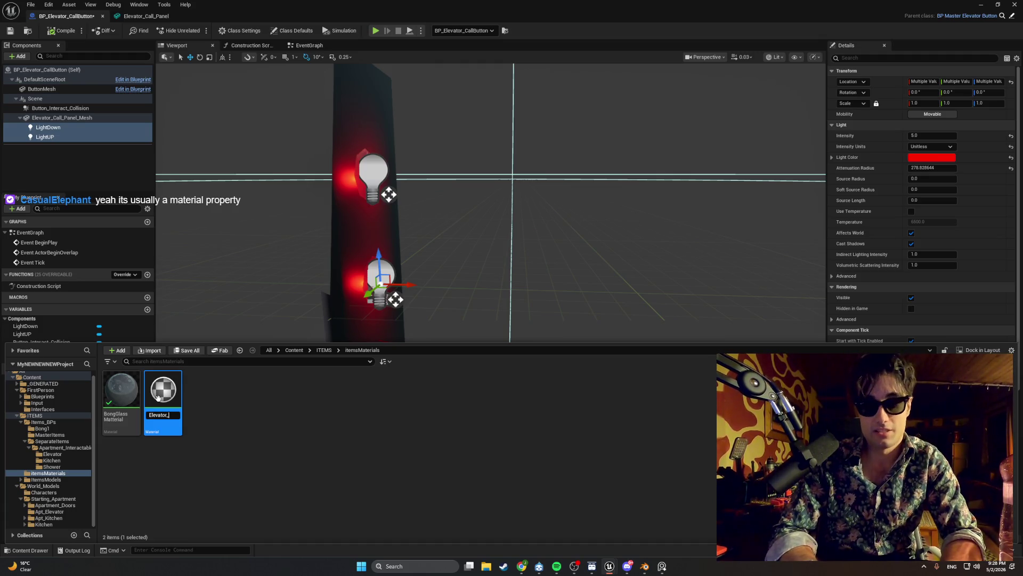
type("Button")
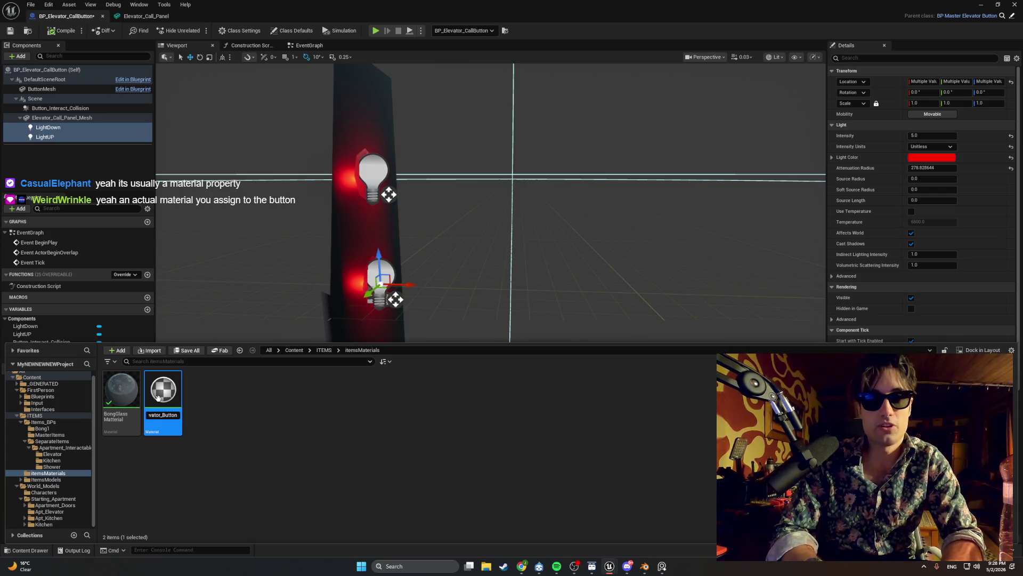
type("_Panel_")
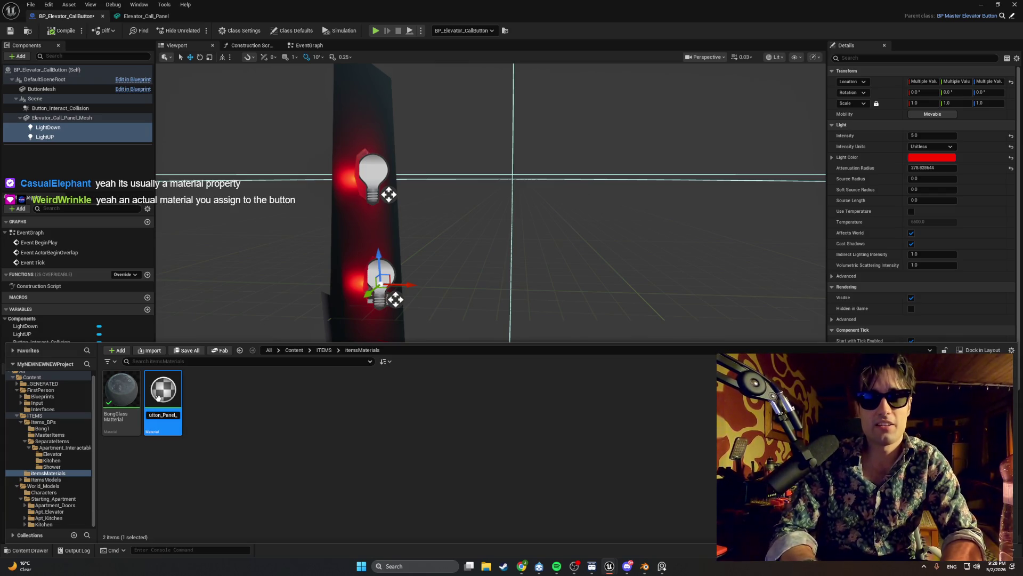
type("Light_Mat")
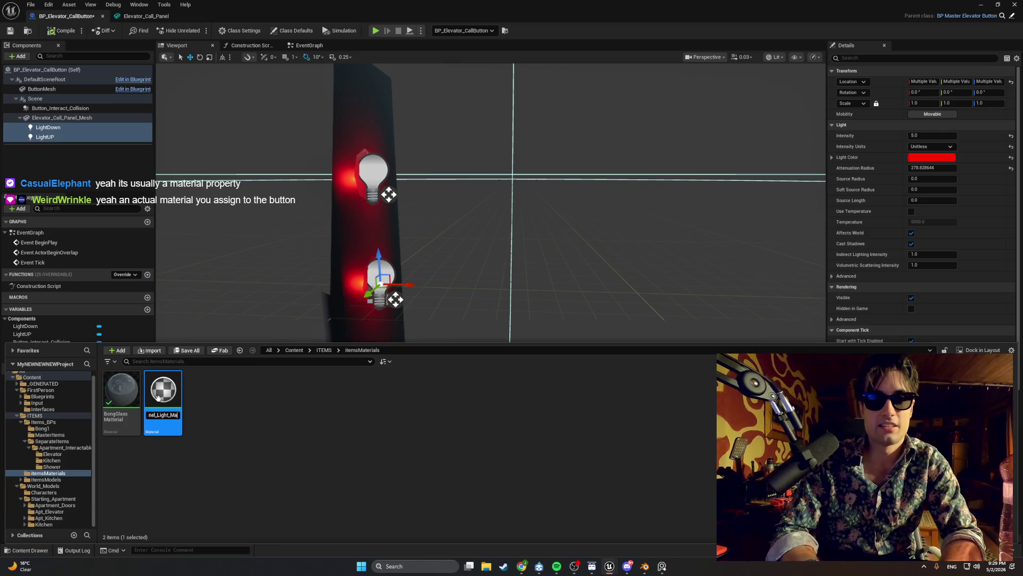
key("Return")
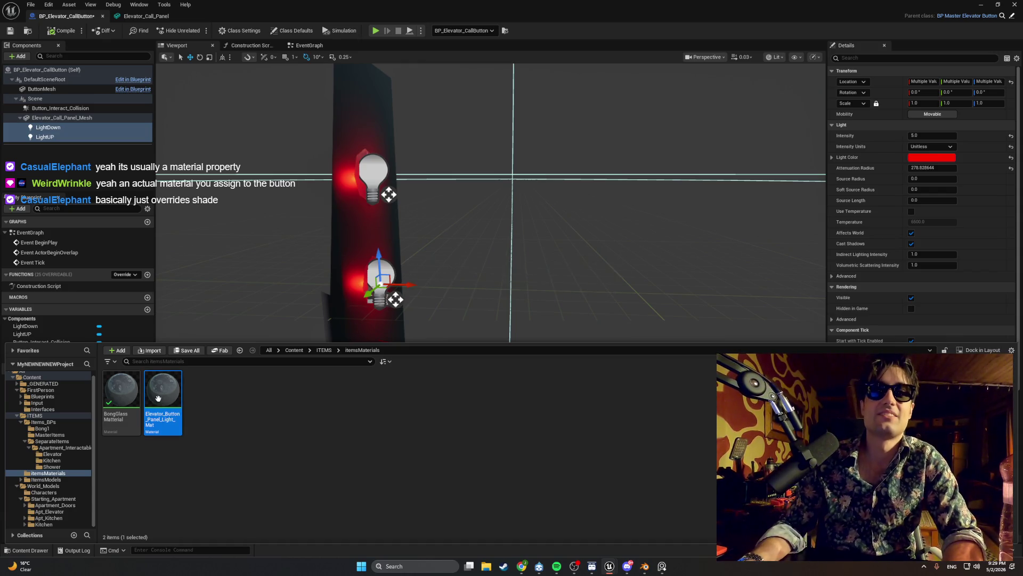
- Open Elevator_Button_Panel_Light_Mat and set the output node's Emissive Color to full red
double_click(159, 398)
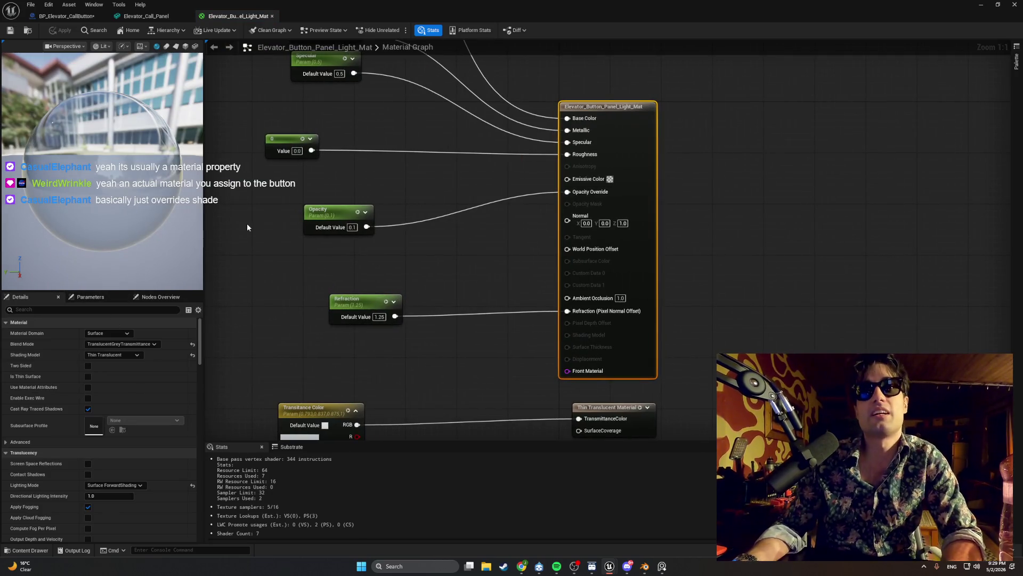
left_click_drag(248, 223, 287, 318)
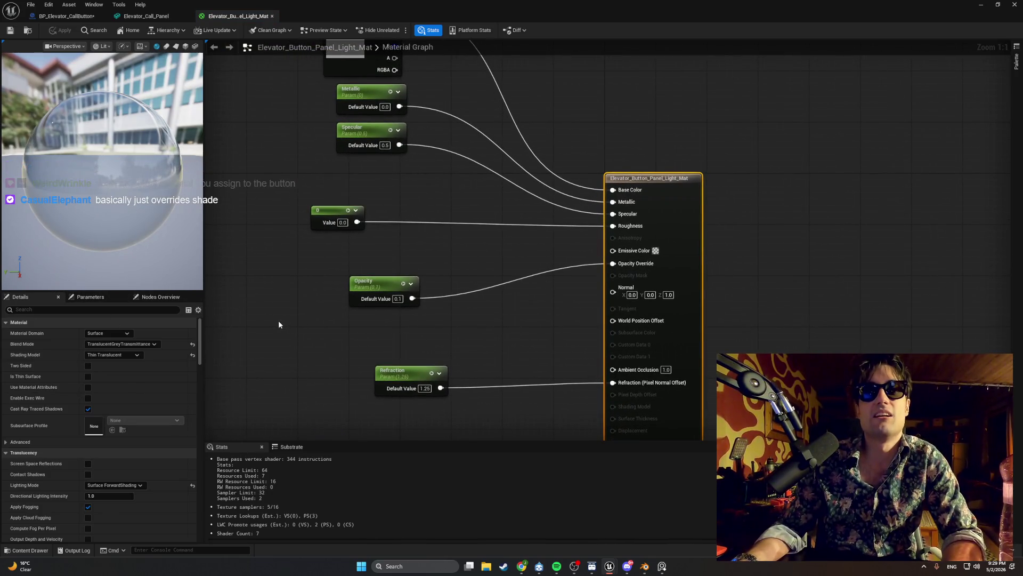
left_click_drag(585, 314, 543, 302)
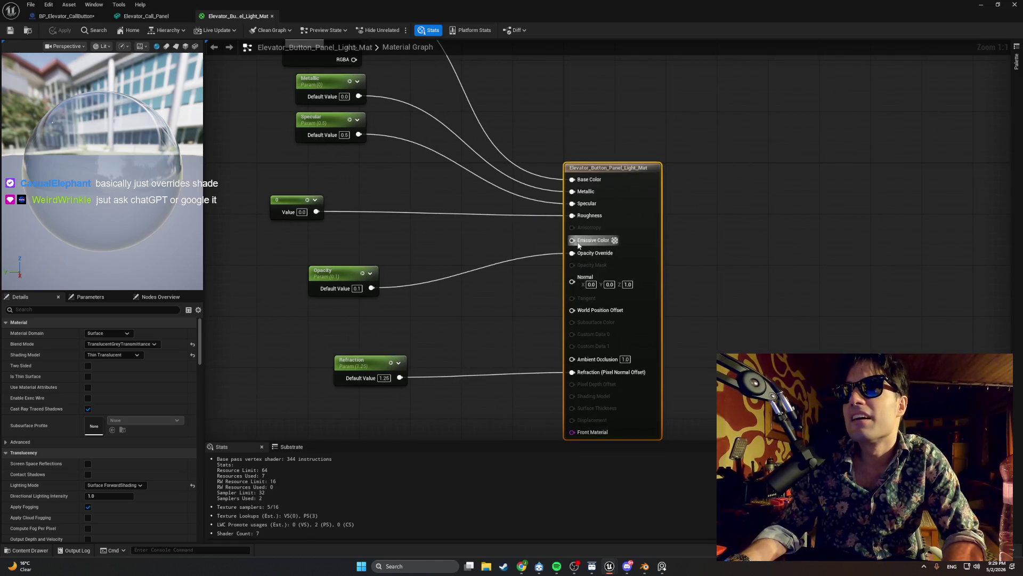
left_click(614, 241)
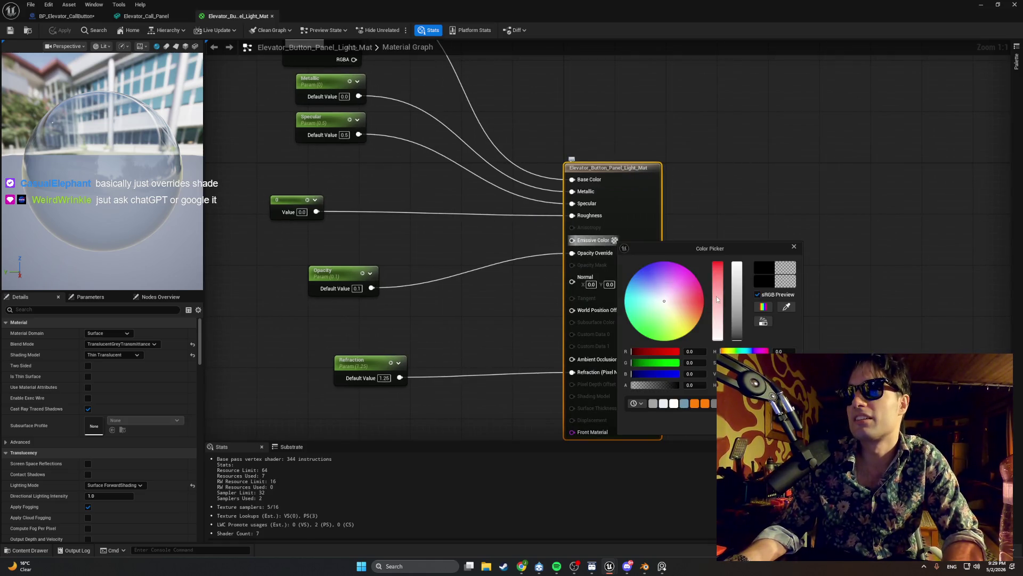
left_click(719, 268)
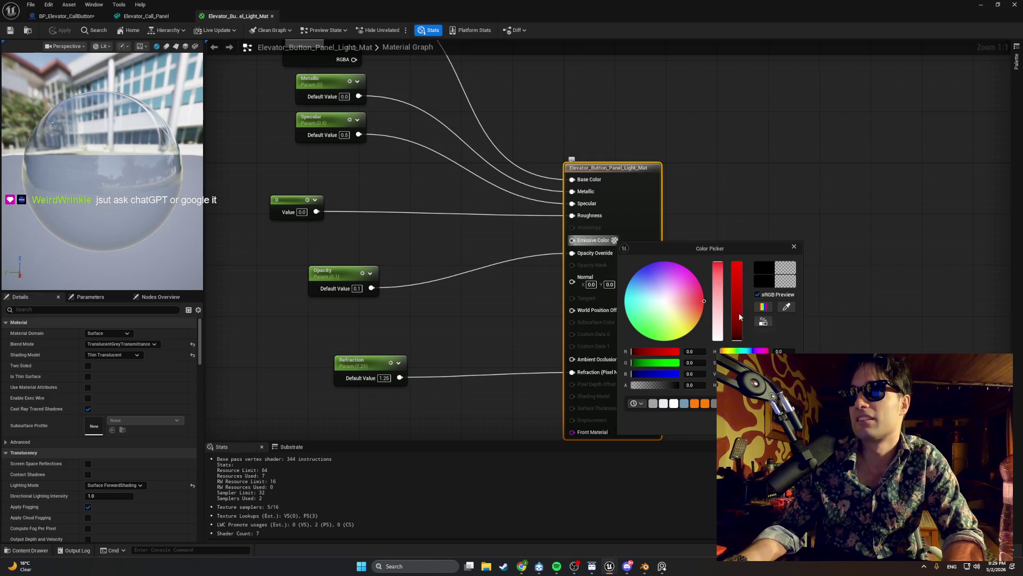
left_click_drag(739, 312, 747, 258)
key("Return")
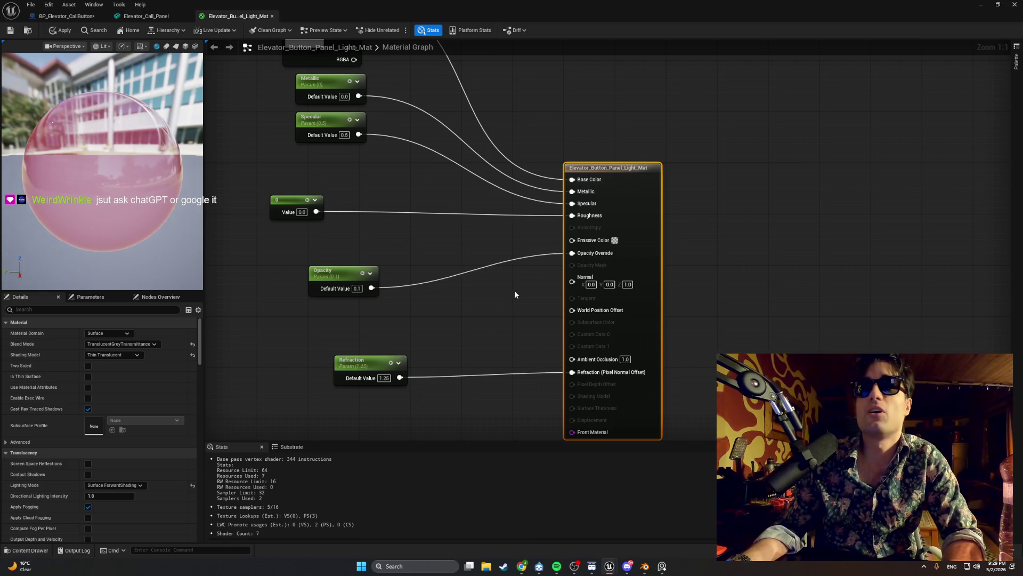
right_click(468, 241)
type("e")
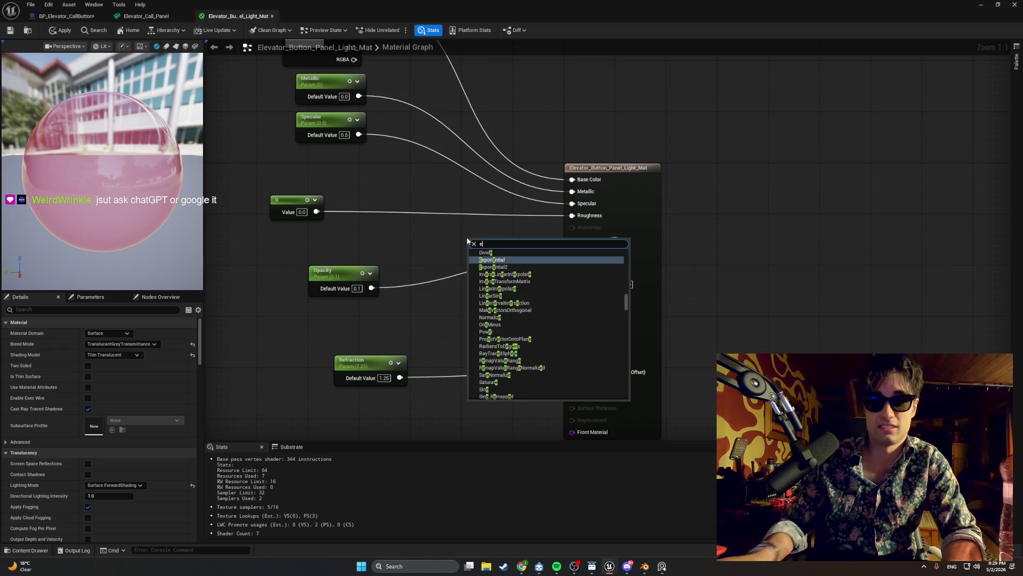
type("mi")
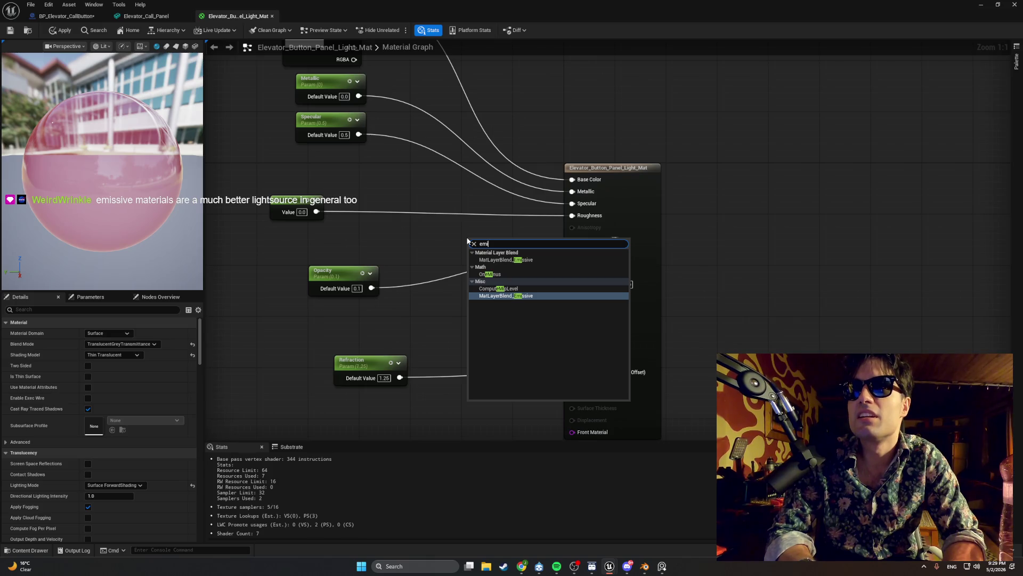
type("s")
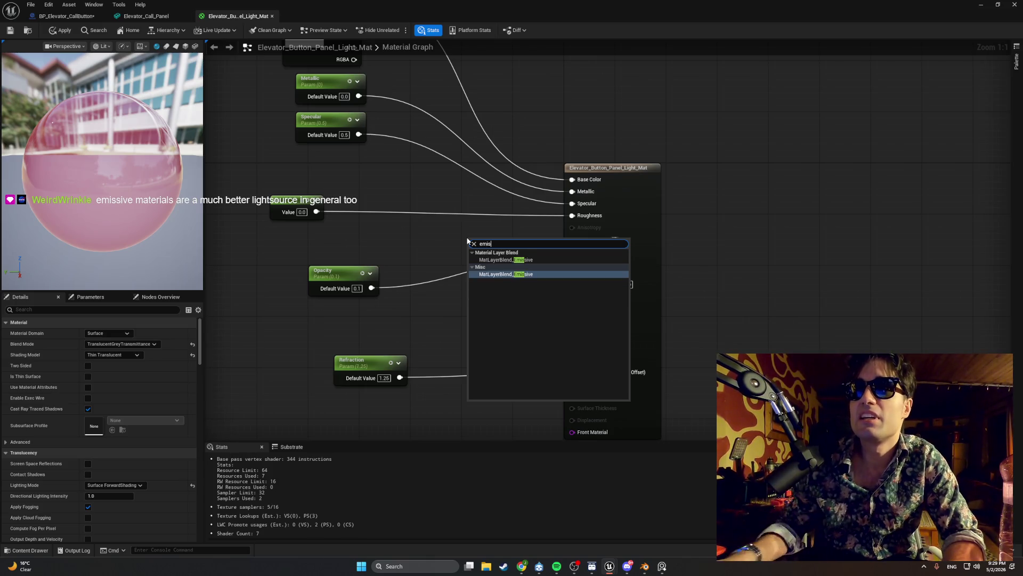
left_click(496, 259)
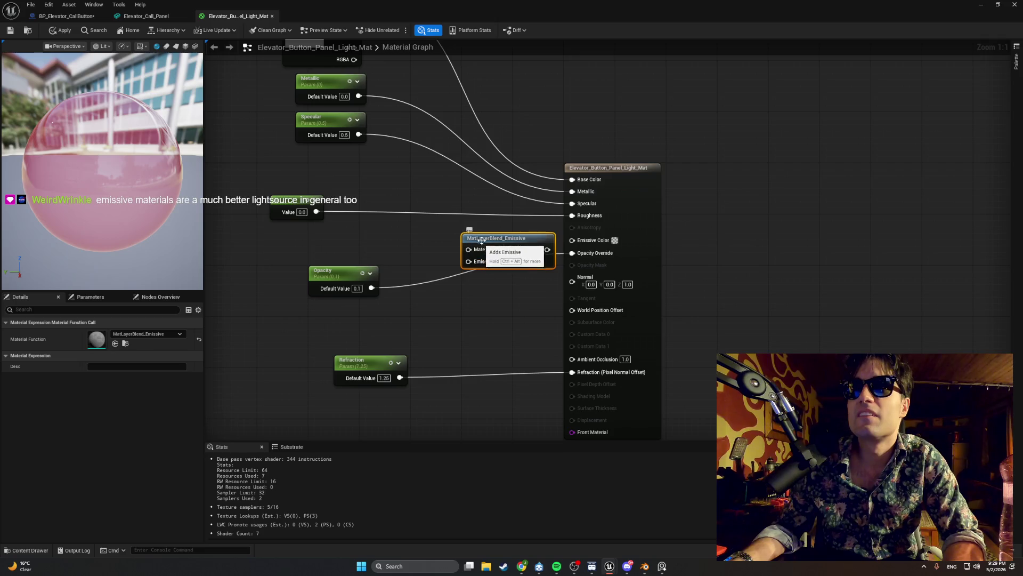
key("Delete")
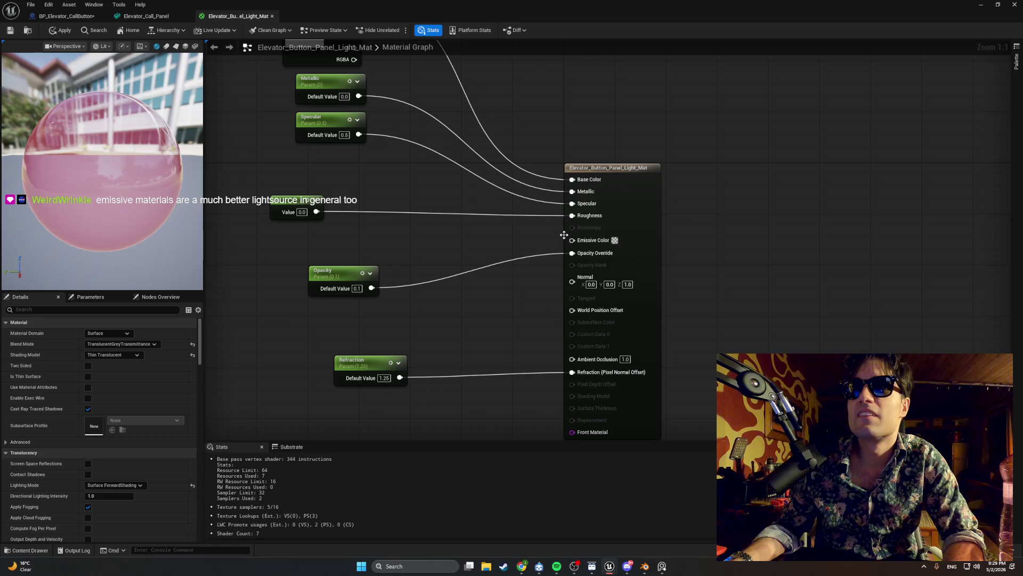
left_click(615, 240)
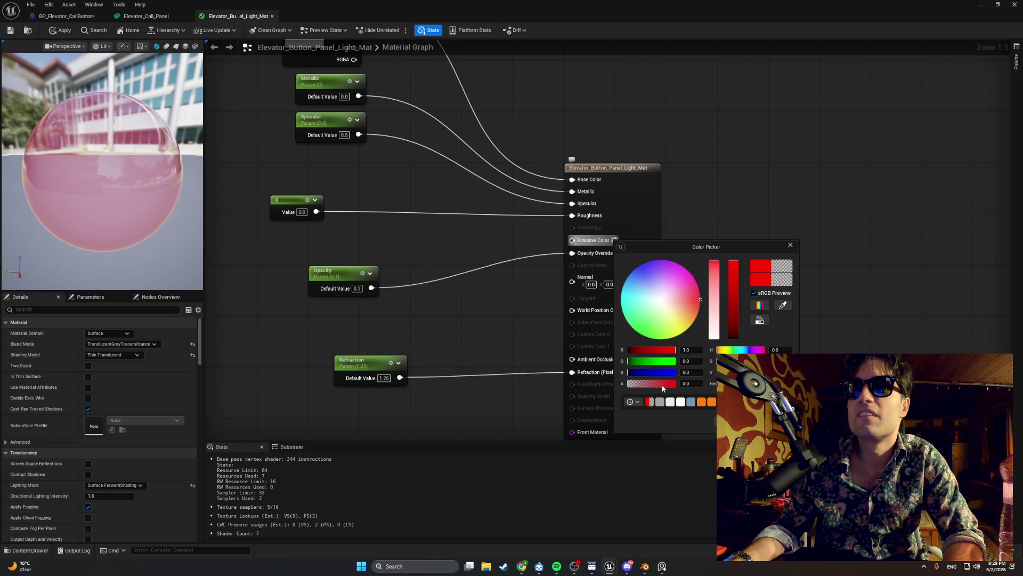
left_click_drag(674, 384, 648, 381)
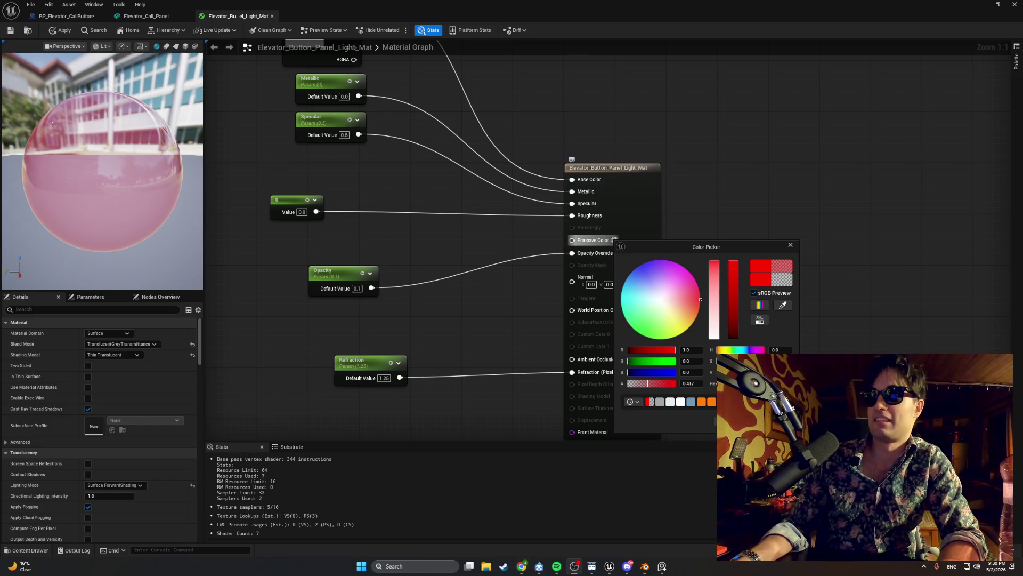
left_click(731, 421)
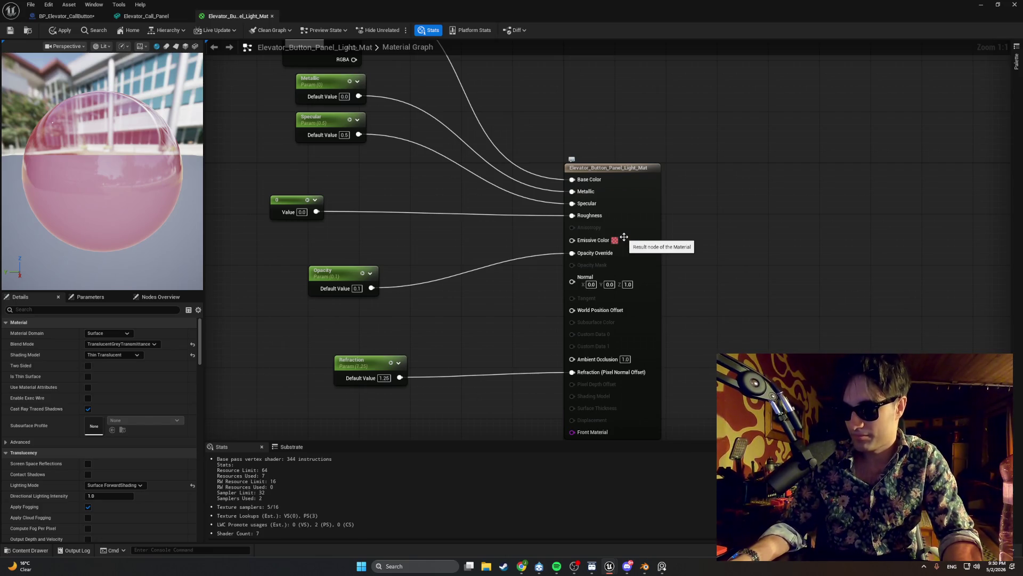
key("super+shift+s")
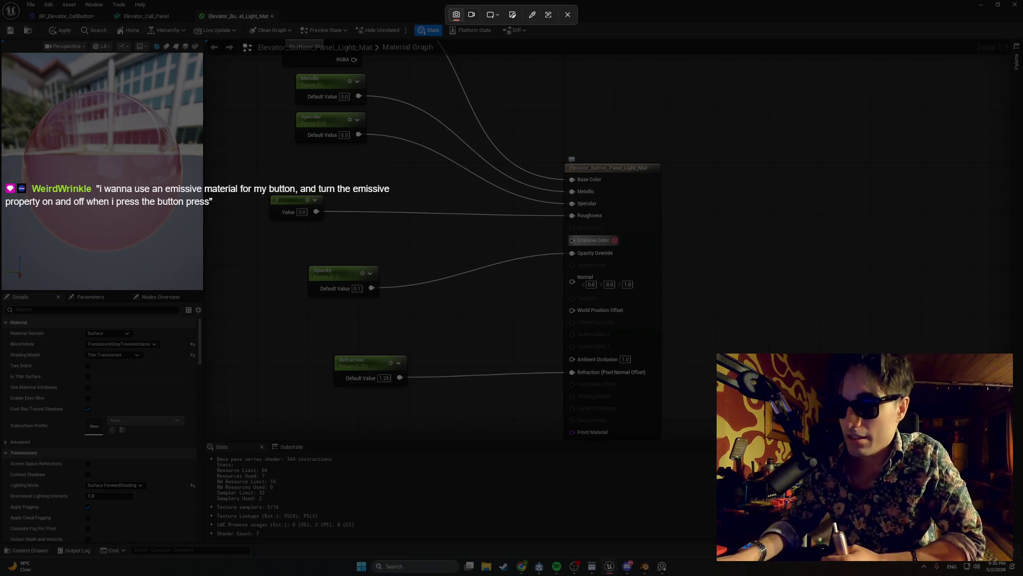
left_click_drag(2, 51, 204, 290)
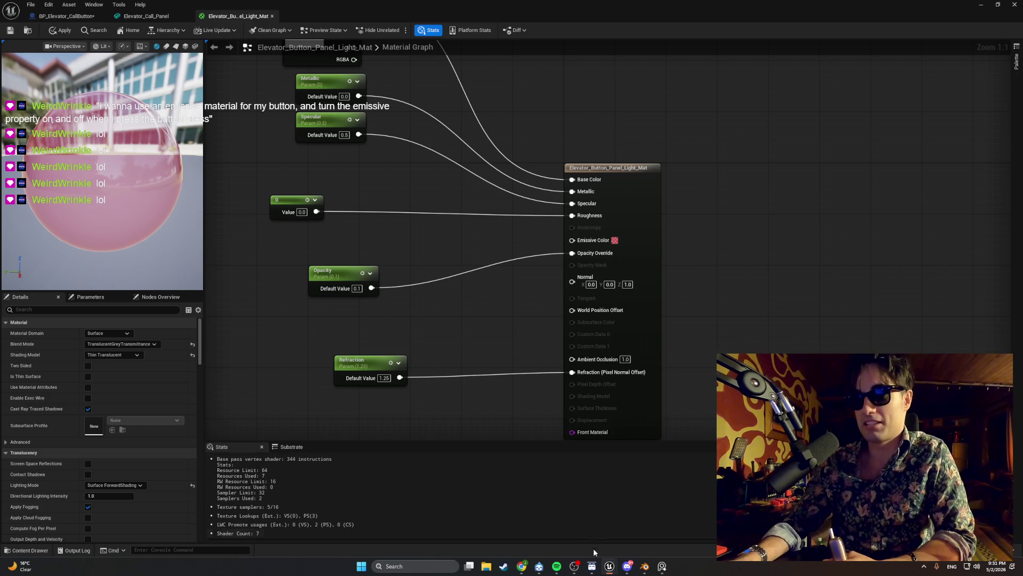
- Create a new blank button in an empty Deck 1 cell and open its command editor
left_click(592, 566)
left_click(392, 185)
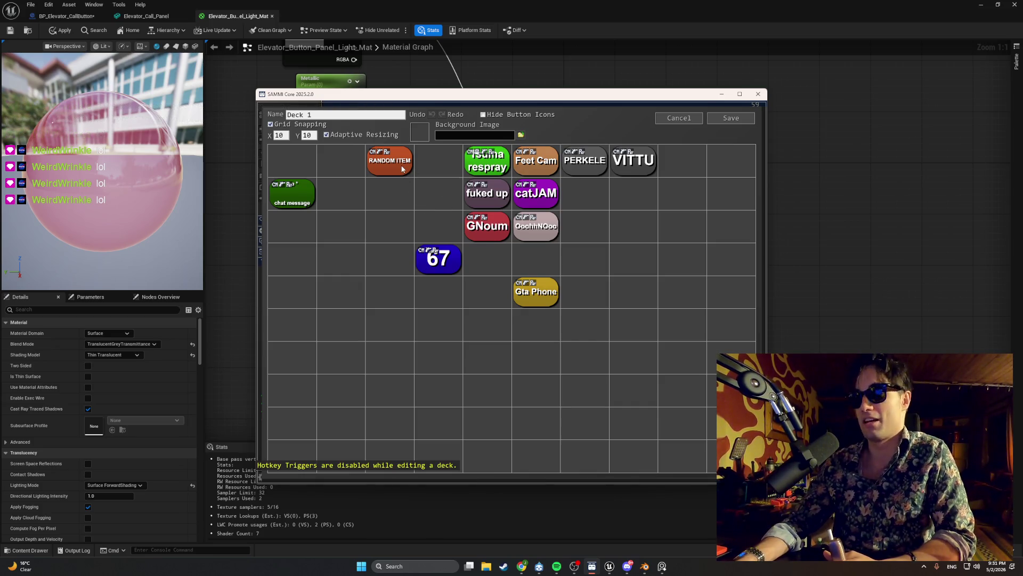
right_click(365, 190)
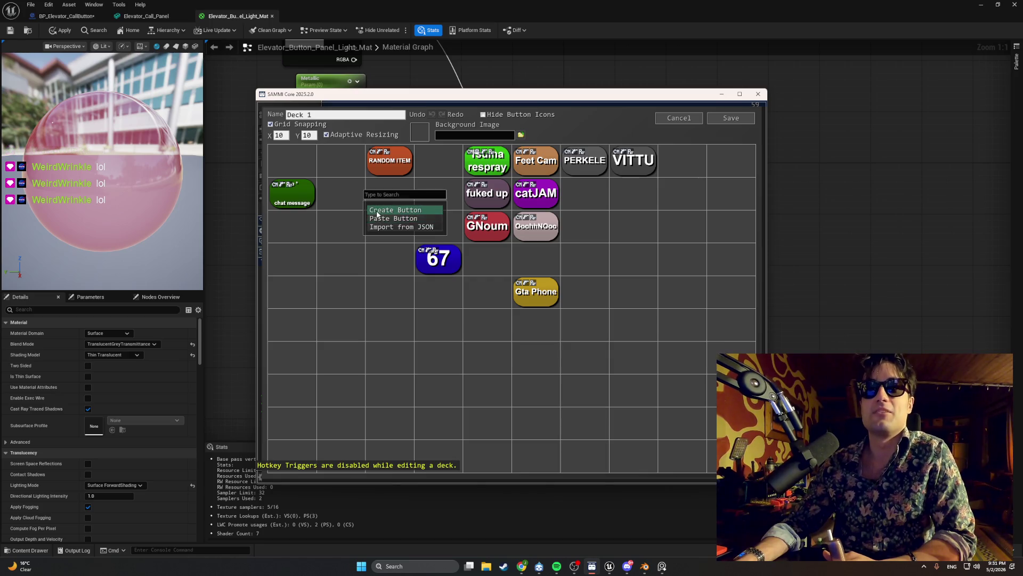
left_click(376, 211)
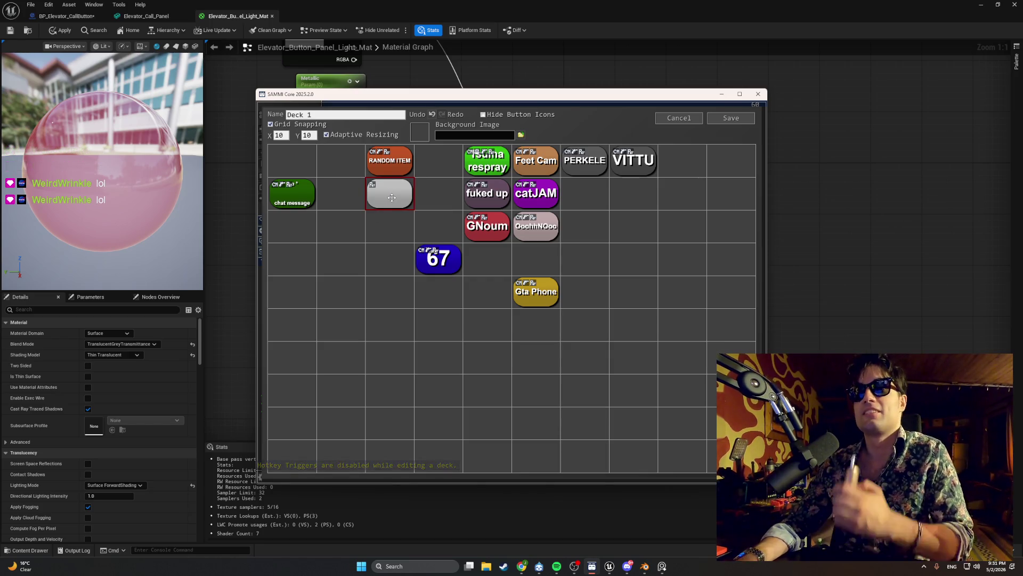
double_click(392, 198)
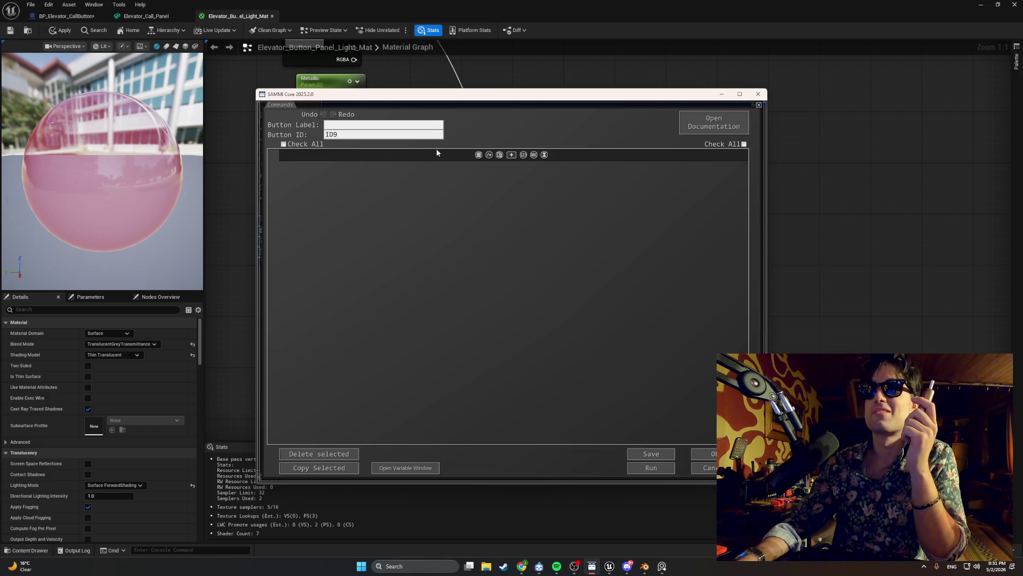
- Give the button the Twitch: Add Blocked Term command, accept it, and save Deck 1
left_click(511, 154)
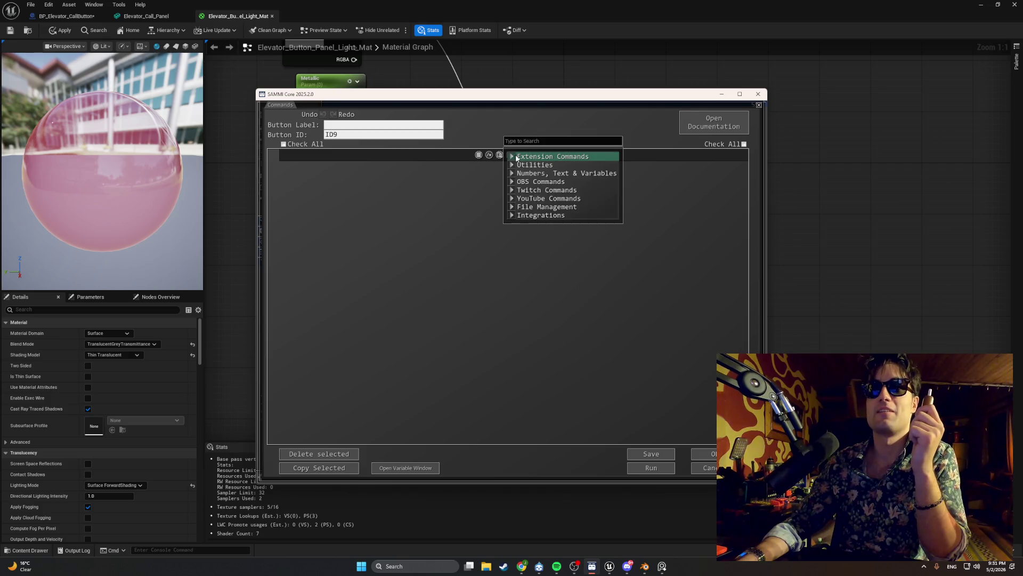
left_click(512, 190)
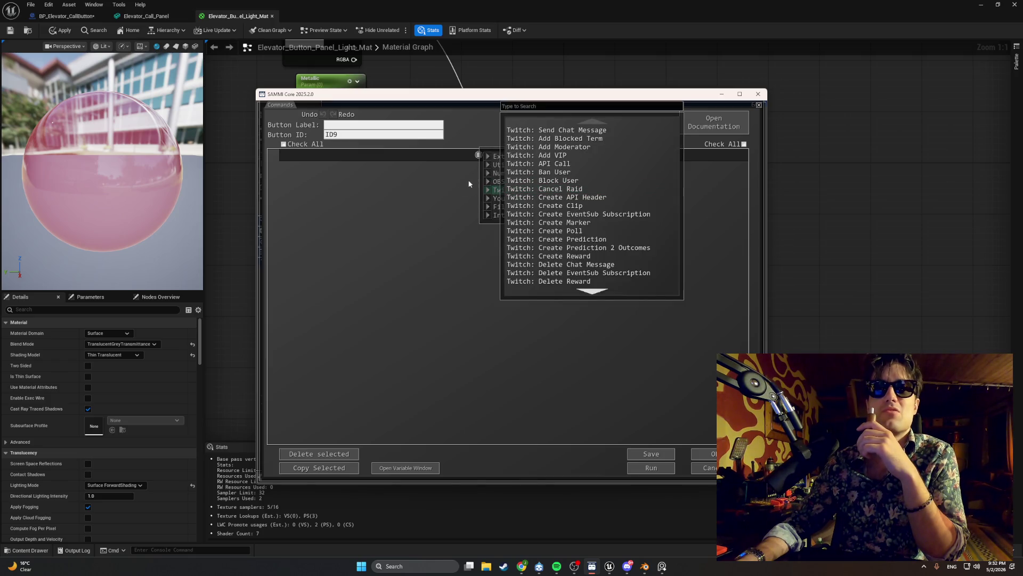
left_click(533, 139)
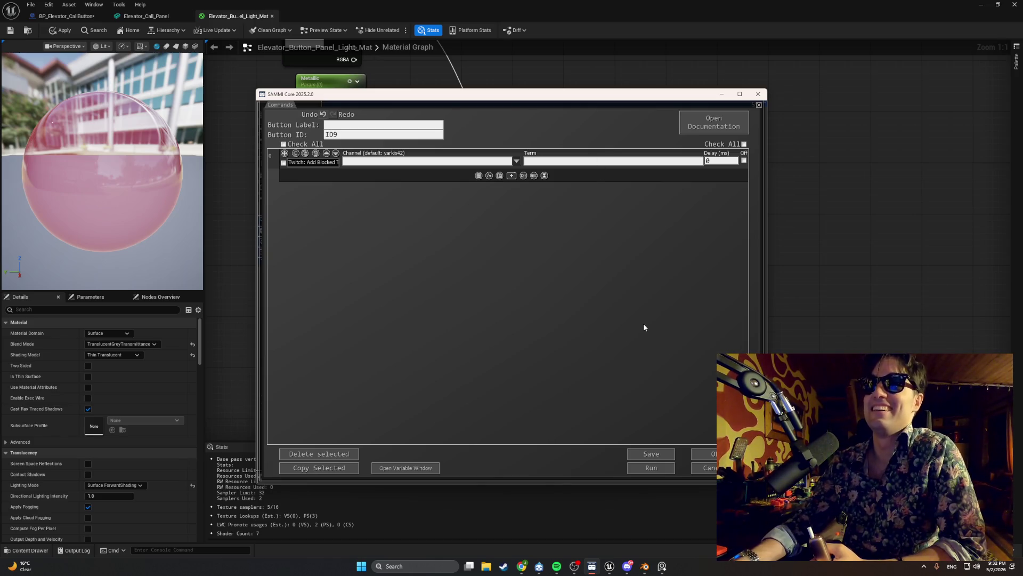
left_click(702, 453)
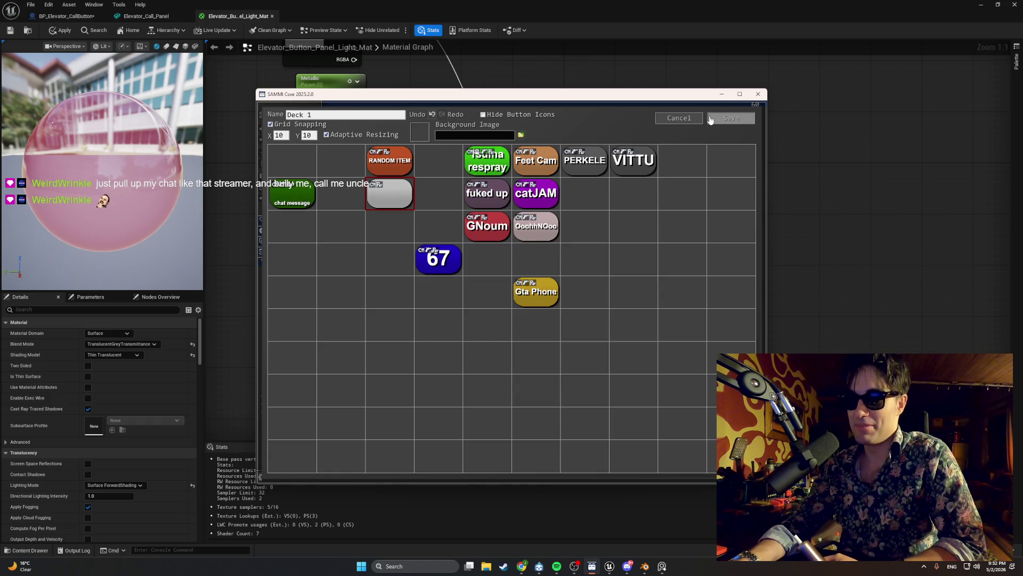
left_click(711, 120)
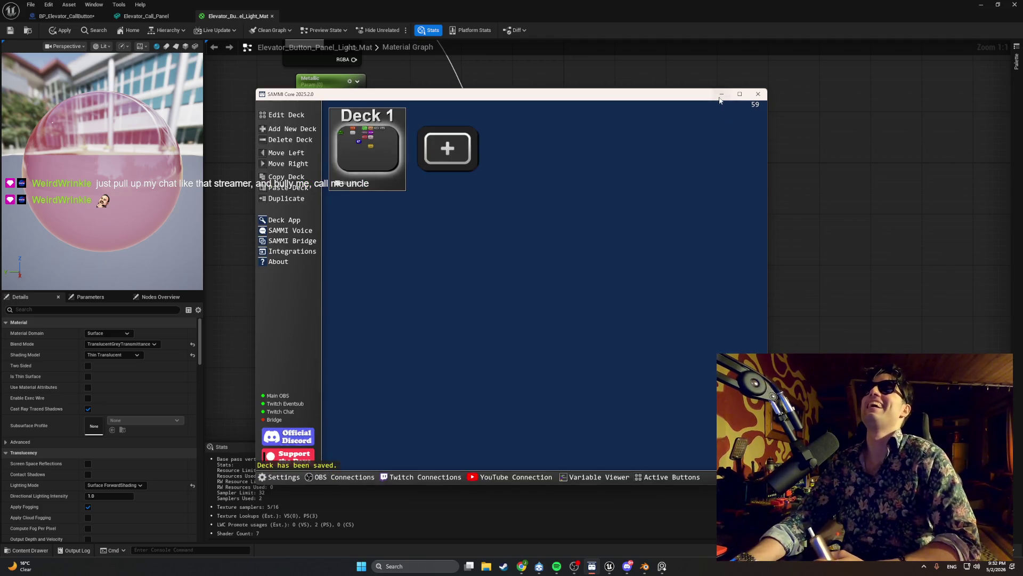
- Hide SAMMI to reveal the Elevator_Button_Panel_Light_Mat graph, then switch to the web browser
left_click(721, 100)
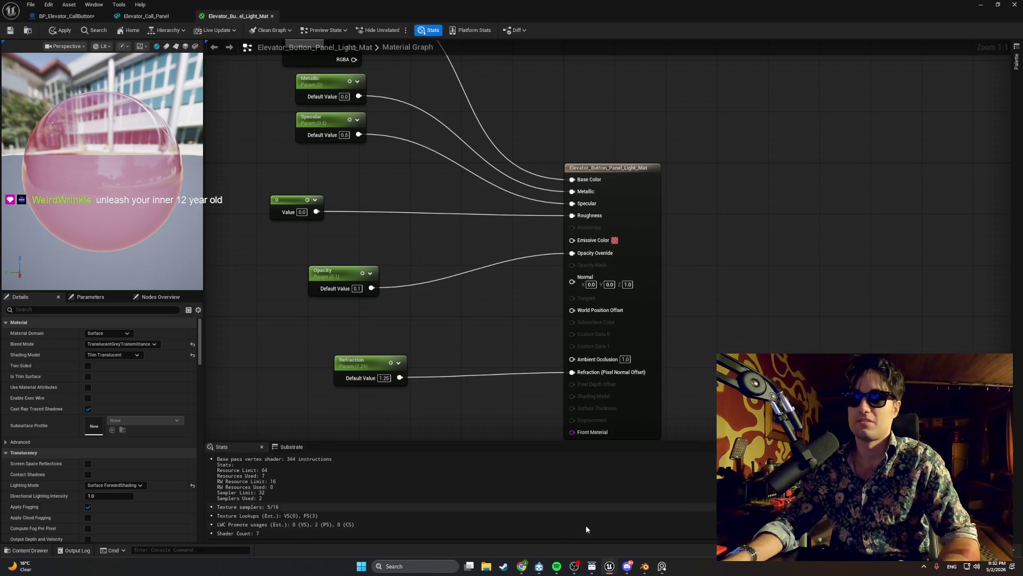
key("alt+Tab")
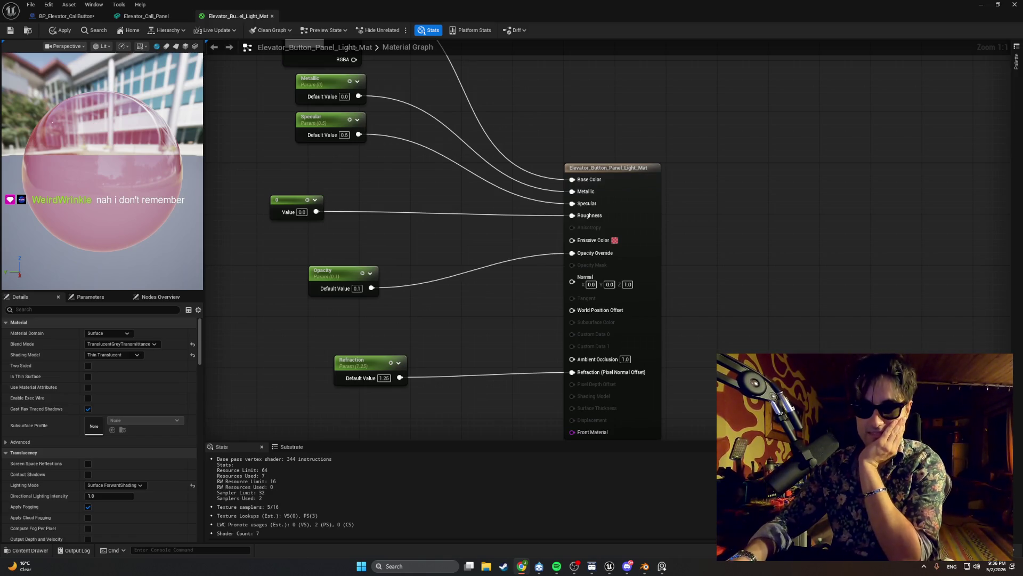
- Add 1 Men, 1 Woman 1 Soul, Breakbeat Carnival, Two Olives and Swirl from Spotify's recommendations to Swivel
left_click(556, 566)
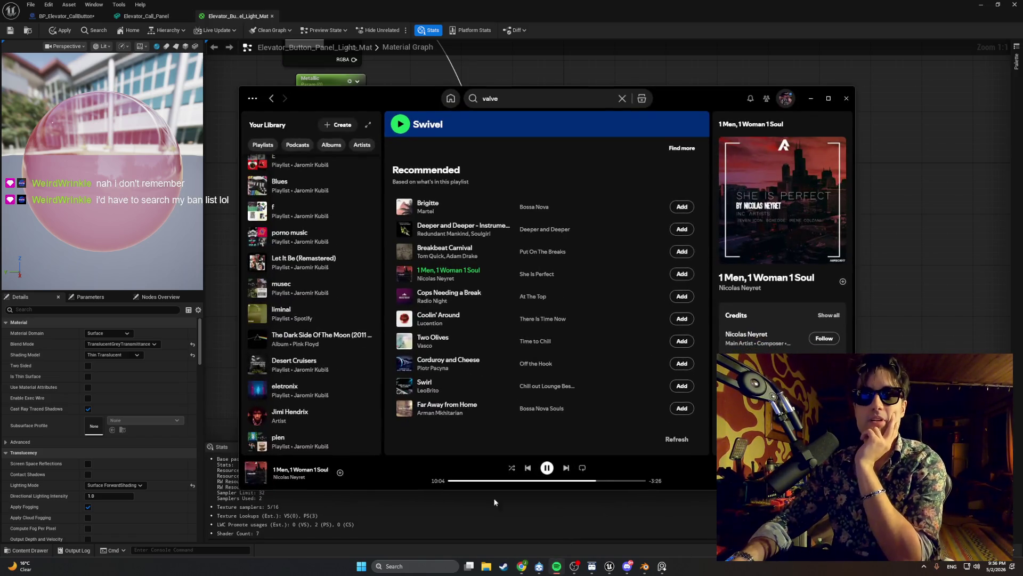
right_click(304, 478)
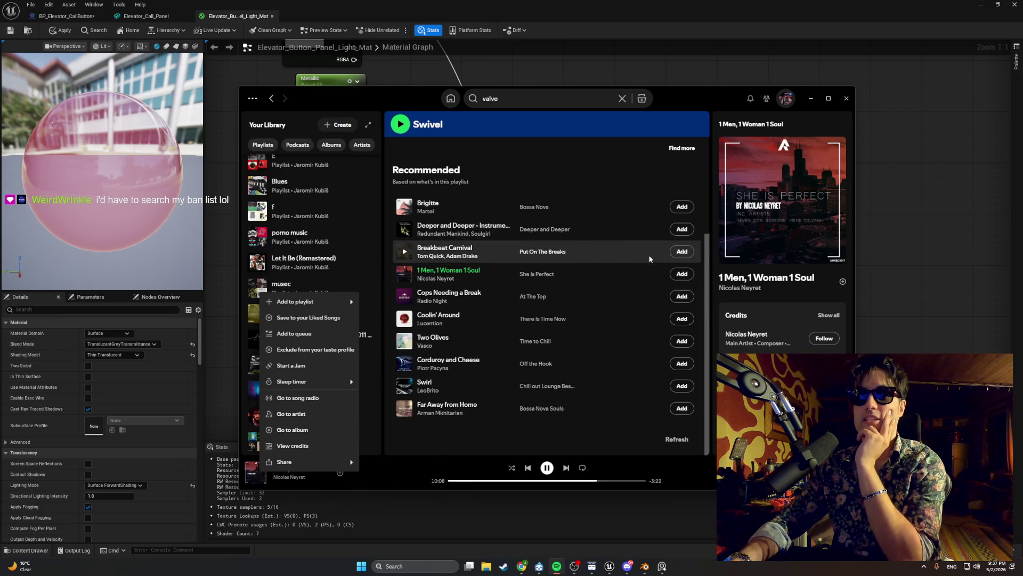
left_click(680, 274)
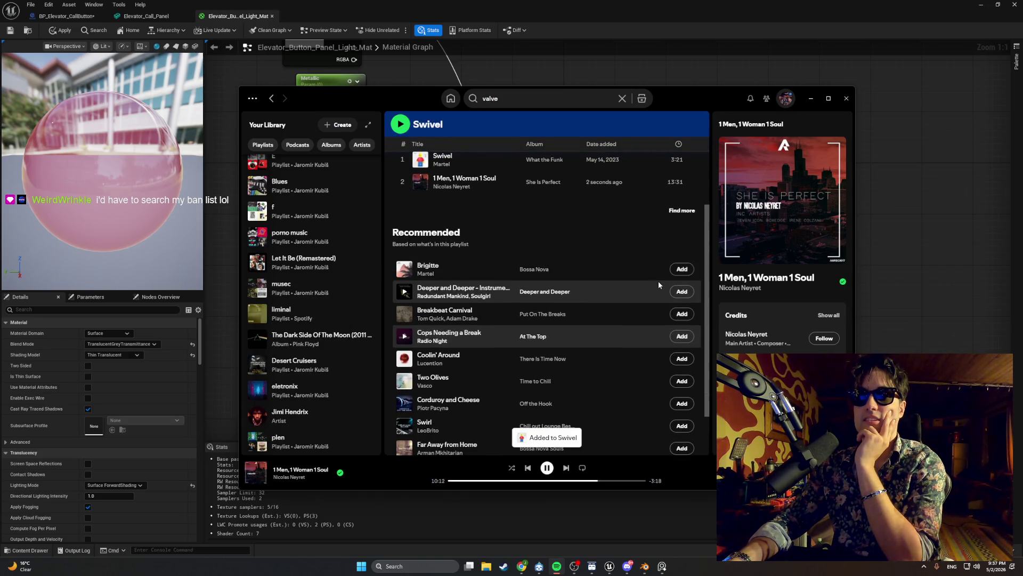
left_click(682, 315)
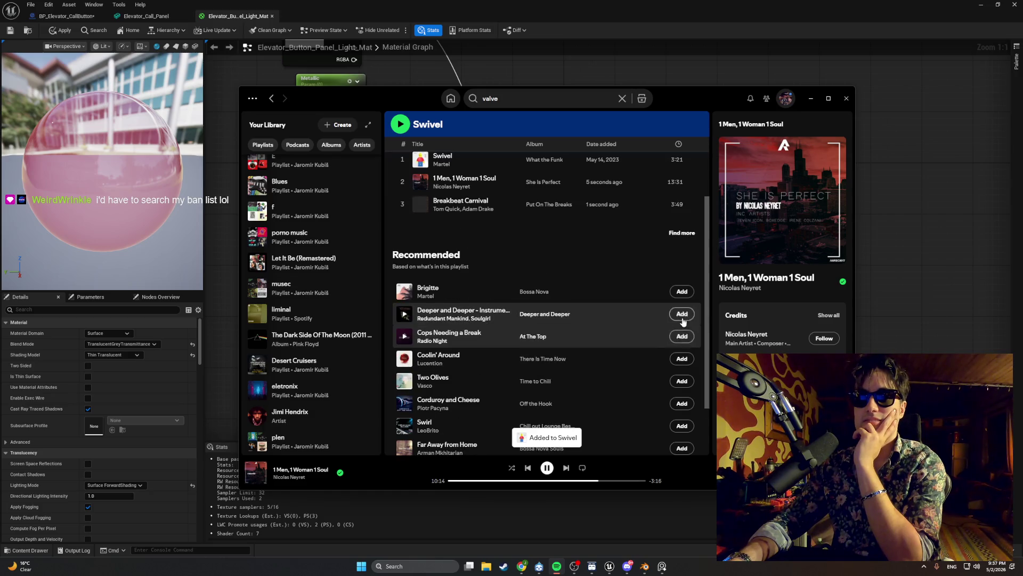
left_click(682, 380)
scroll(683, 392, "down", 1)
left_click(682, 386)
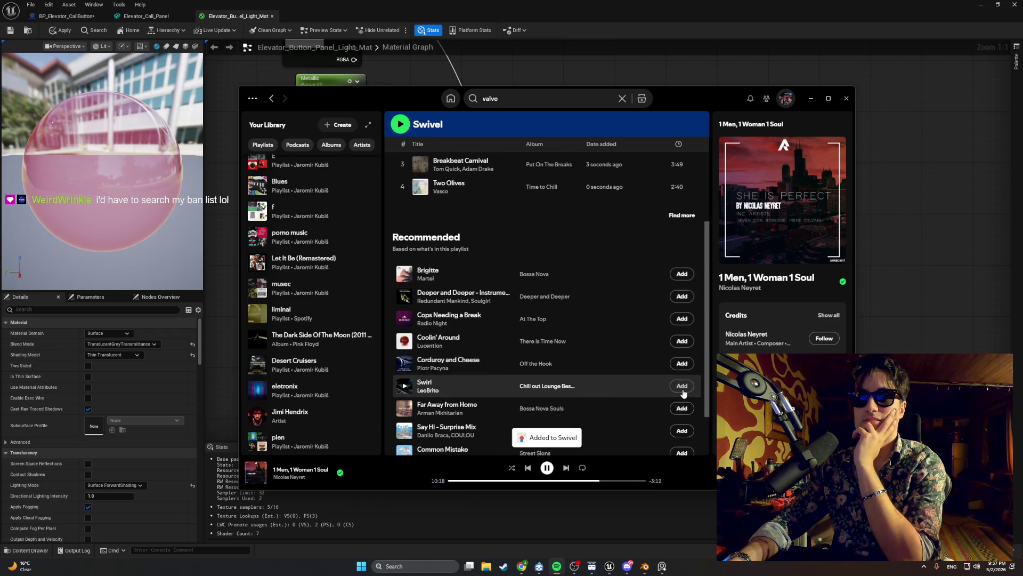
scroll(682, 387, "down", 2)
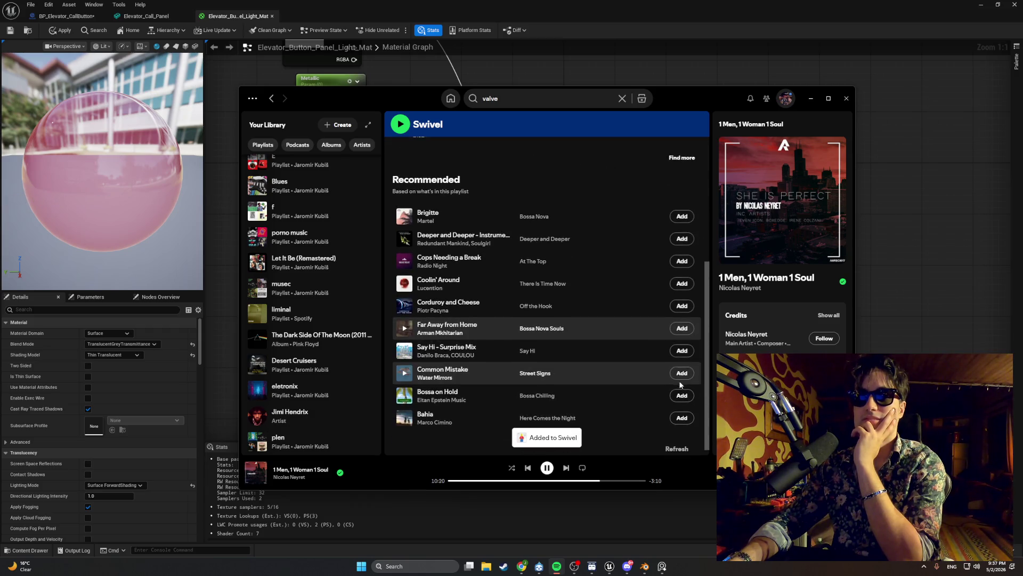
scroll(681, 386, "up", 4)
scroll(675, 384, "up", 1)
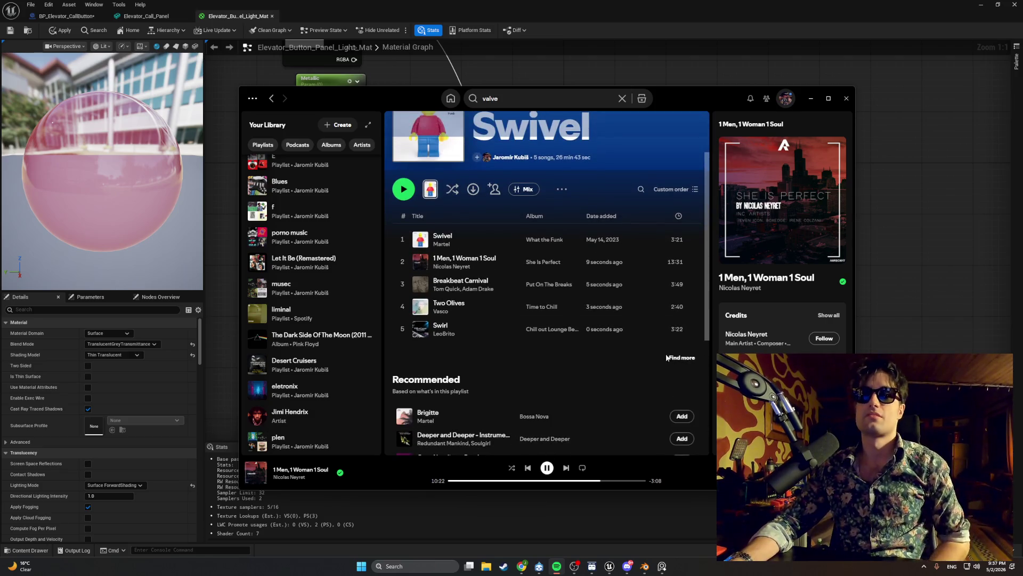
left_click(805, 96)
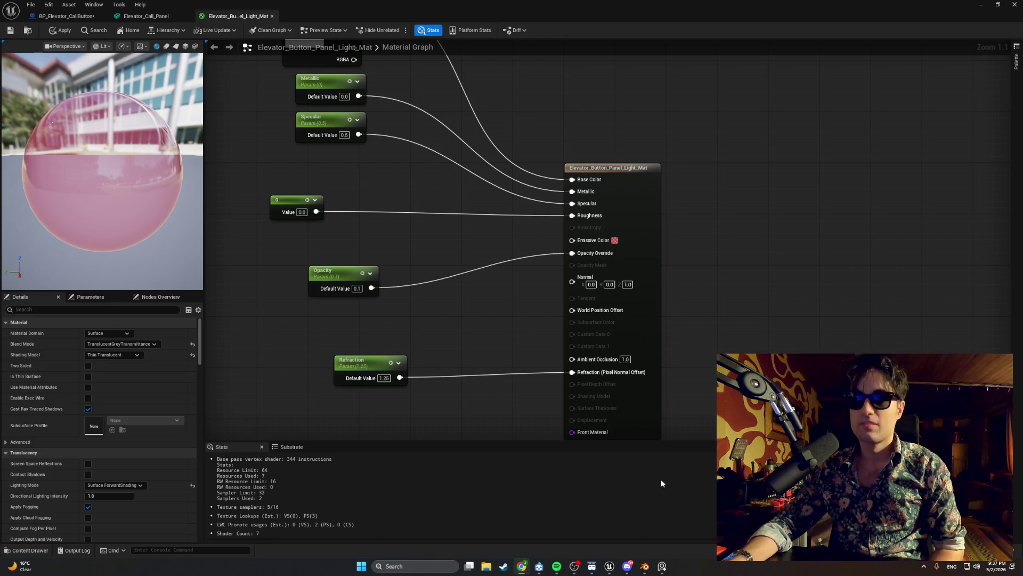
- Reset the output node's Emissive Color pin to its default value
right_click(615, 240)
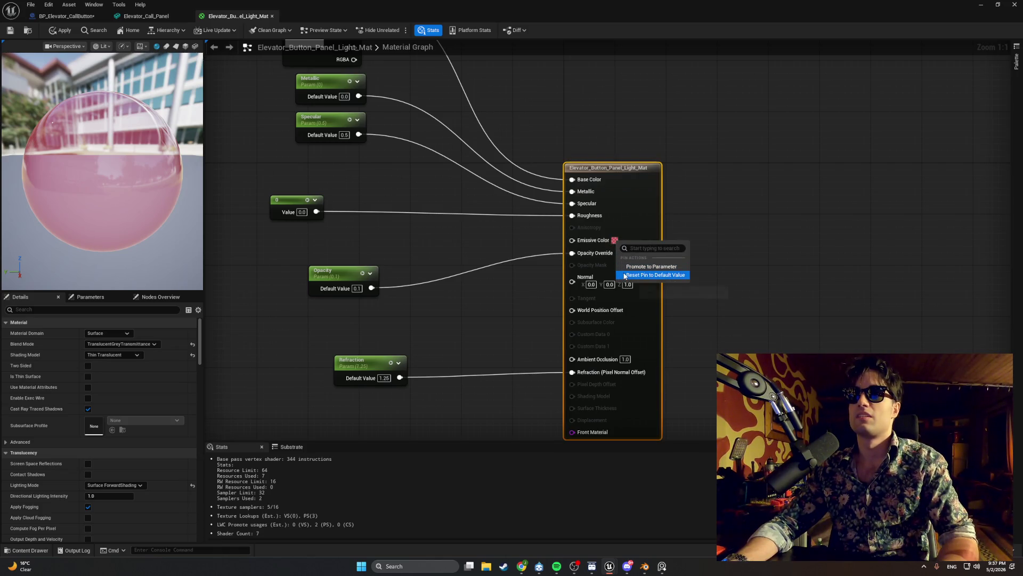
left_click(626, 275)
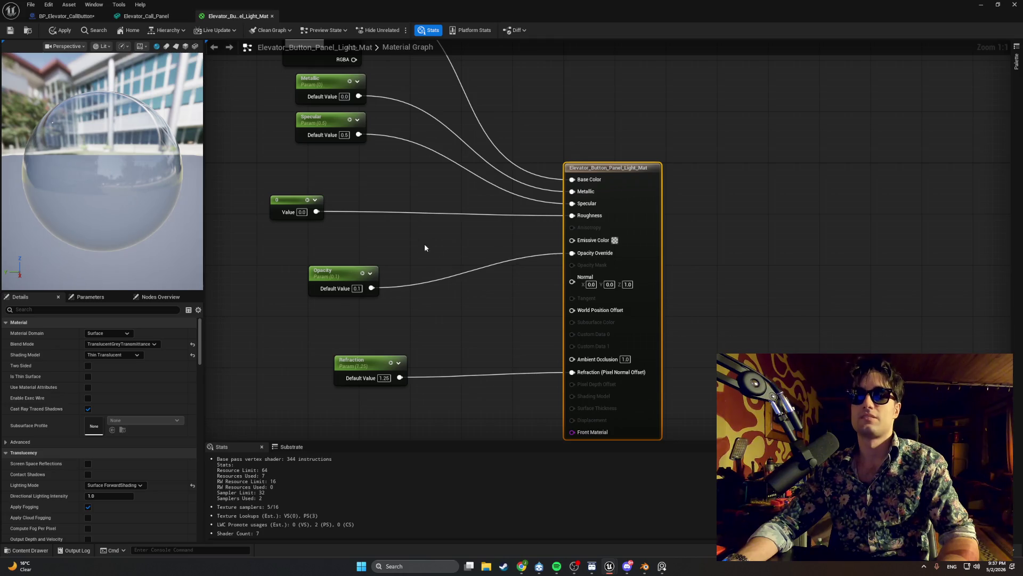
left_click(383, 246)
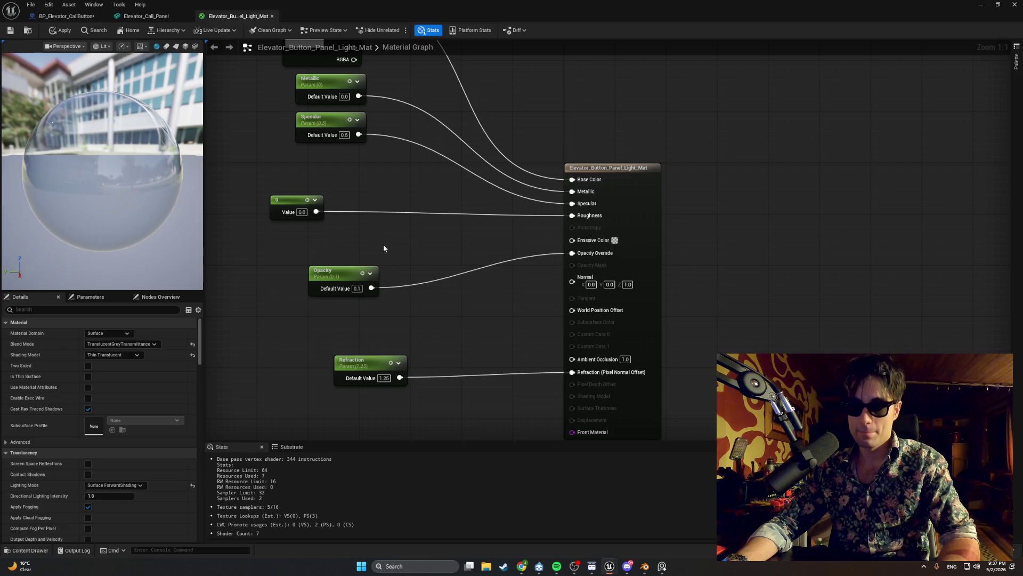
- Add a Vector Parameter node named 'EmisivveColor' to the material graph
right_click(383, 247)
type("vector param")
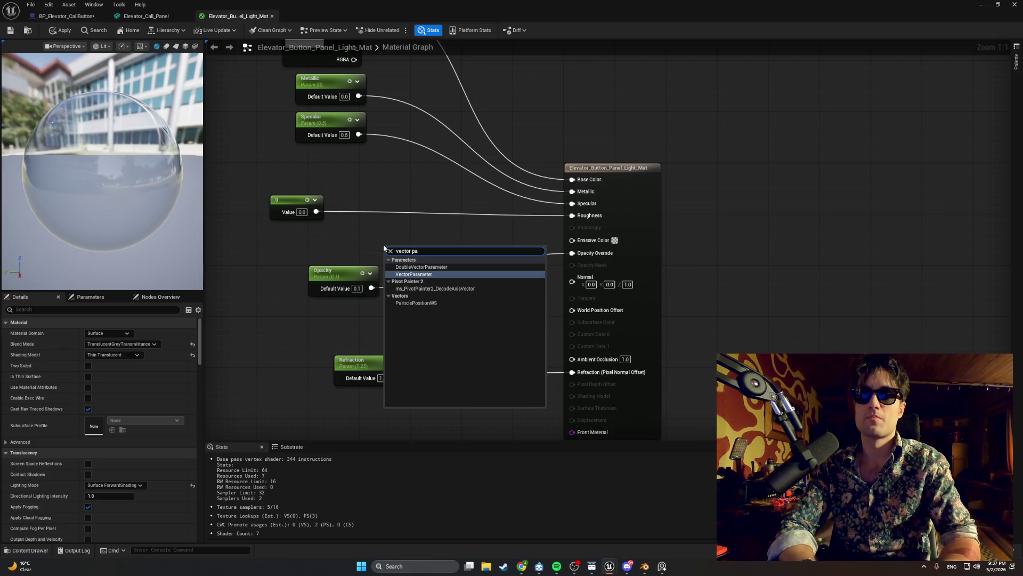
key("Return")
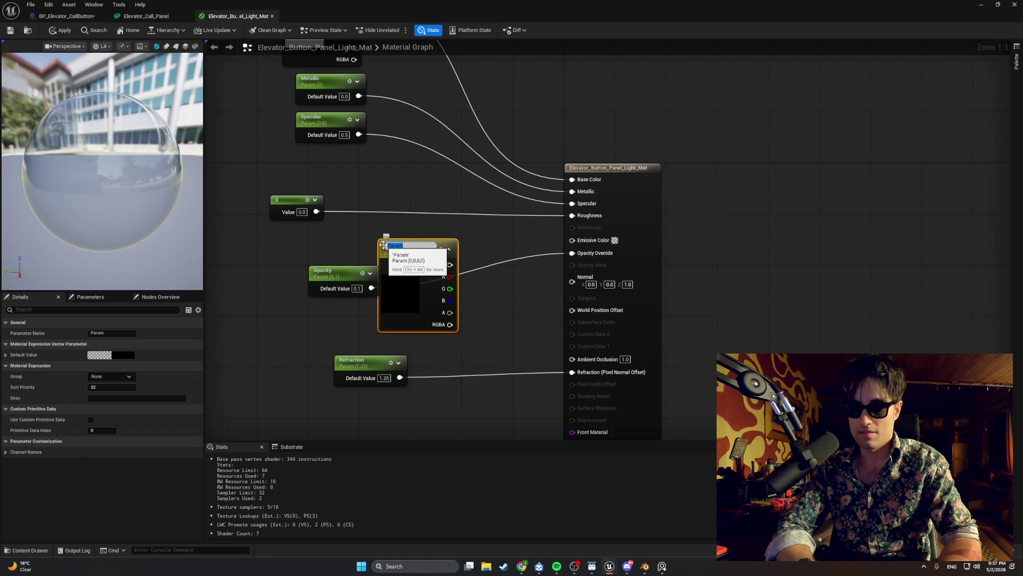
type("EmisivveColor")
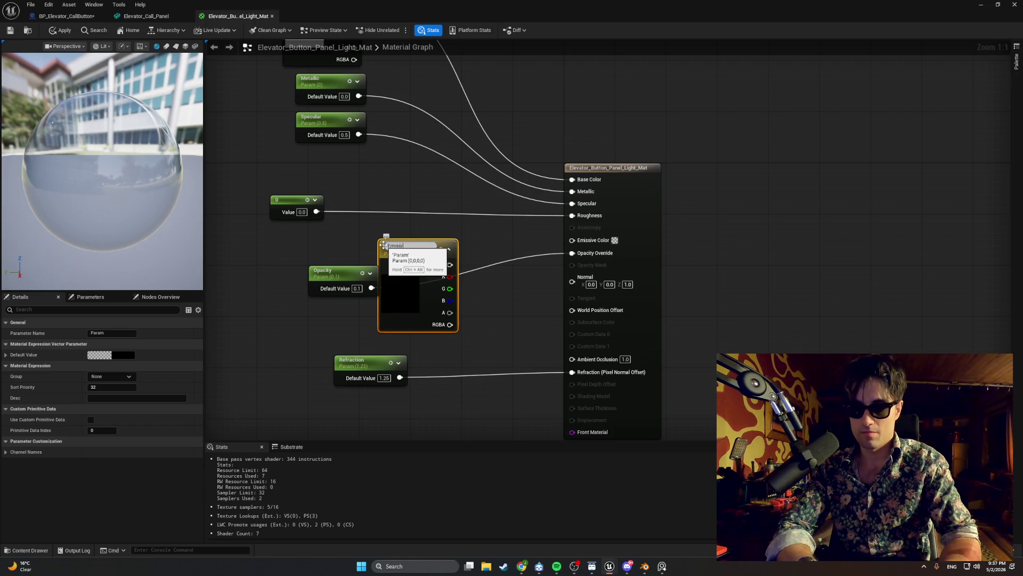
key("Return")
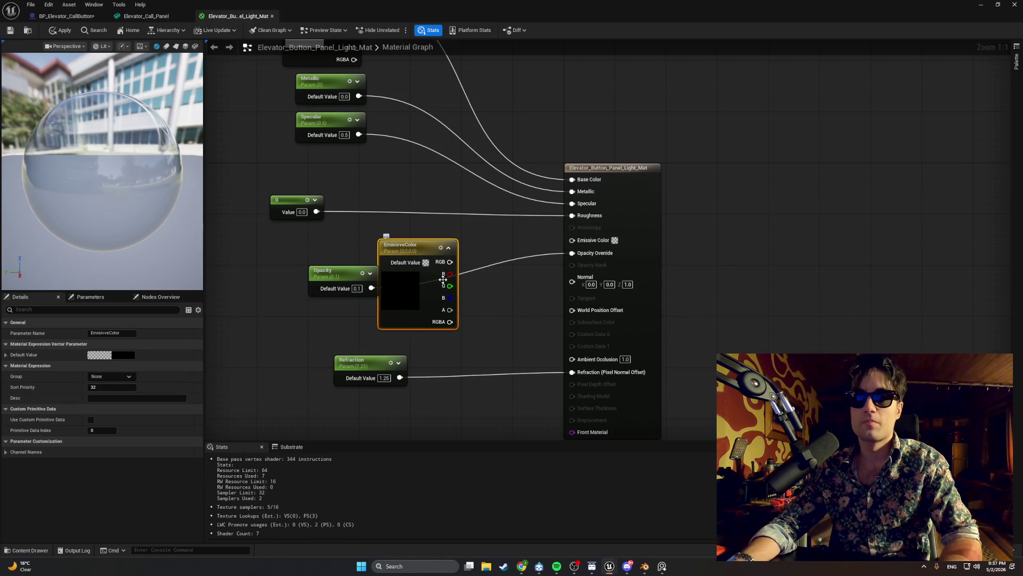
- Arrange the EmissiveColor node above the Opacity and Refraction parameter nodes
mouse_move(340, 280)
left_mouse_down()
mouse_move(360, 334)
mouse_move(344, 331)
left_mouse_up()
scroll(398, 385, "down", 2)
left_click_drag(398, 390, 314, 332)
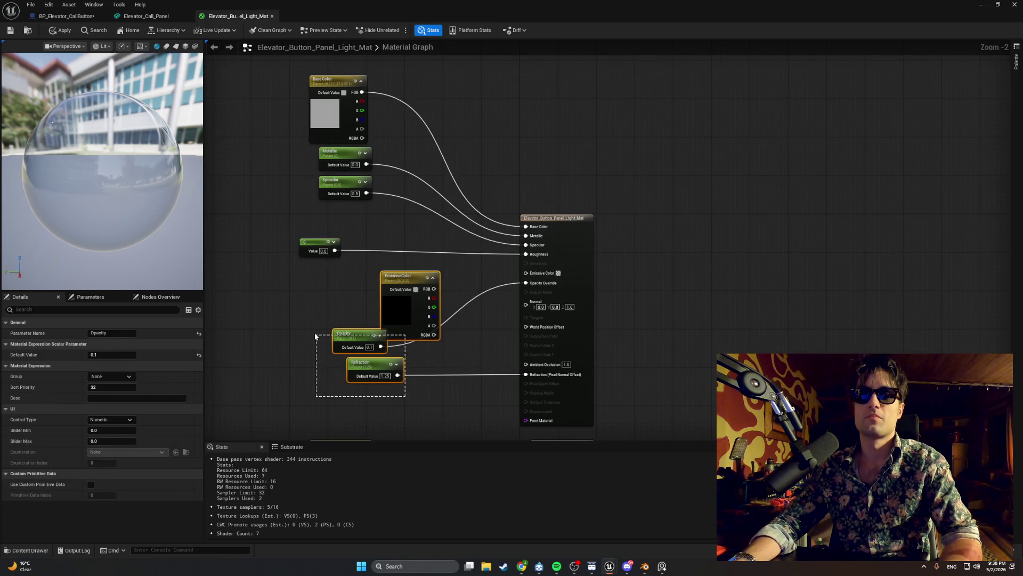
left_click(379, 389)
mouse_move(394, 391)
left_mouse_down()
mouse_move(351, 331)
mouse_move(326, 348)
mouse_move(341, 364)
left_mouse_up()
left_click(378, 302)
left_click_drag(392, 311, 351, 282)
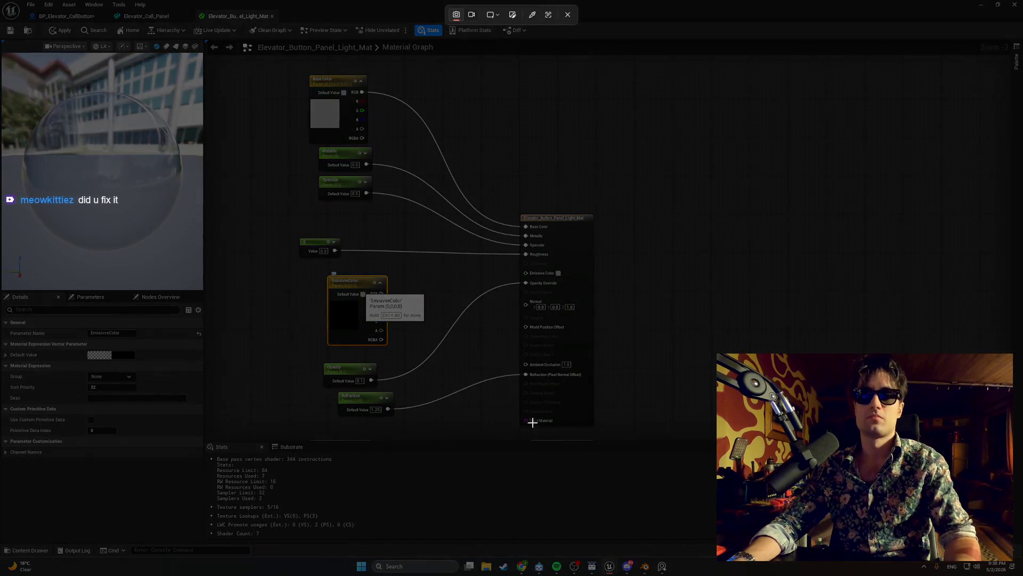
mouse_move(616, 440)
left_mouse_down()
mouse_move(373, 233)
mouse_move(251, 87)
mouse_move(284, 128)
left_mouse_up()
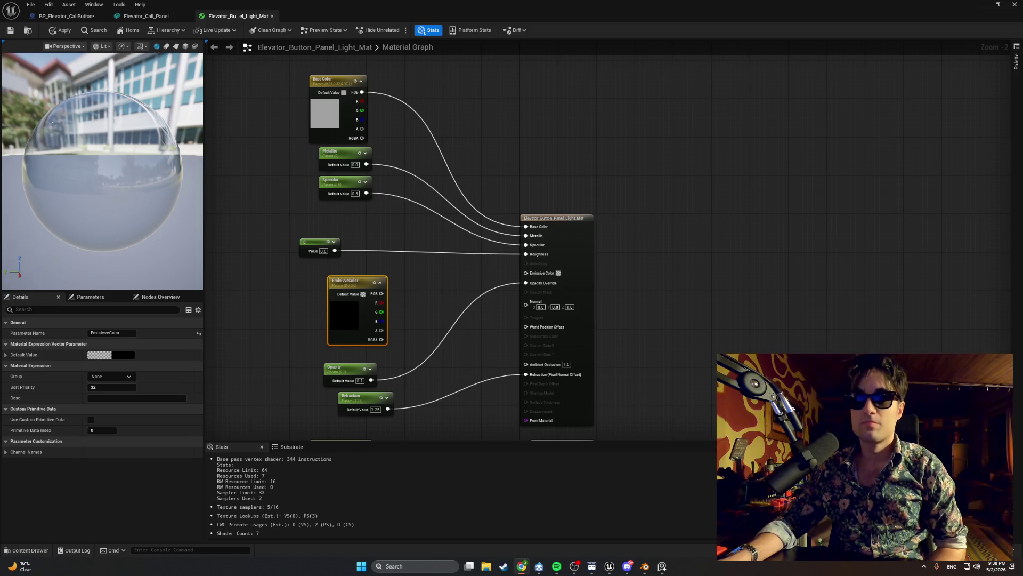
- Add a Scalar Parameter node named EmissiveIntensity to the graph
left_click(422, 287)
right_click(422, 291)
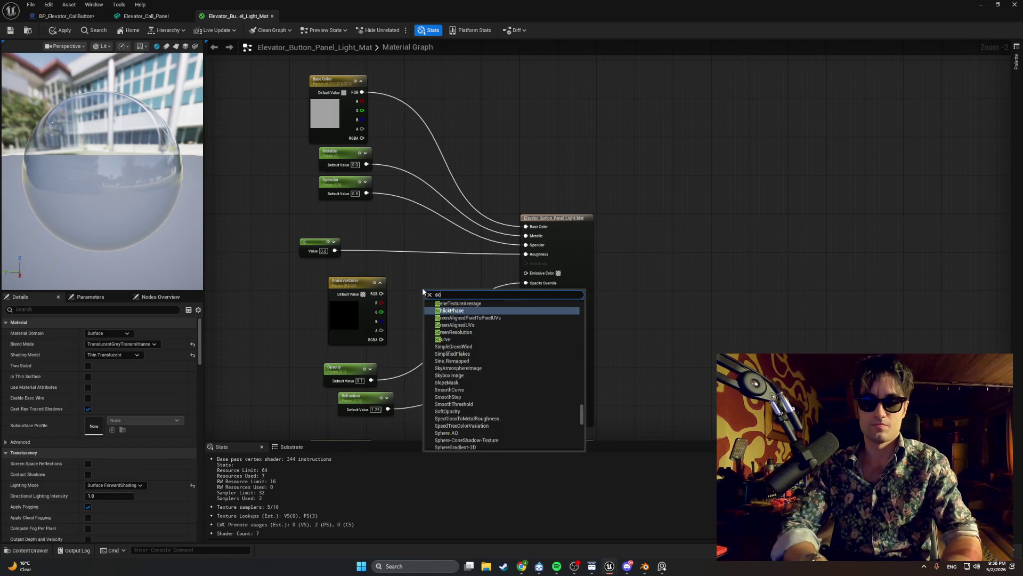
type("scalar")
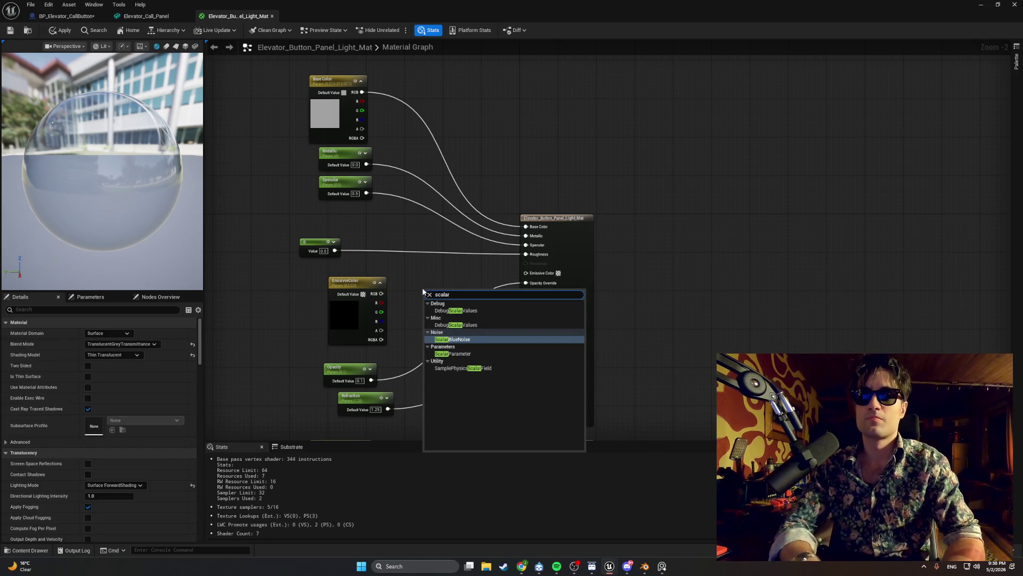
left_click(453, 354)
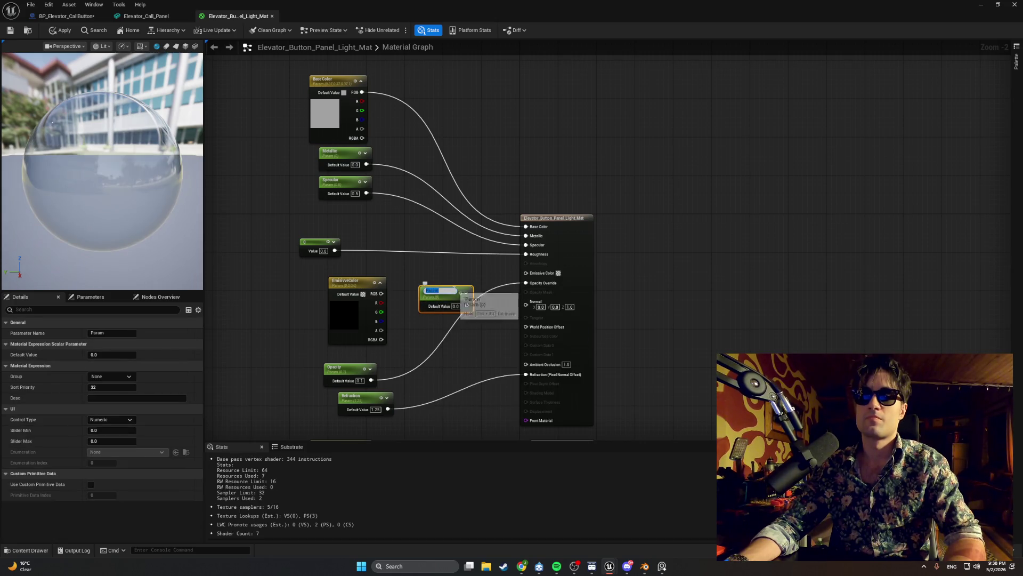
type("E")
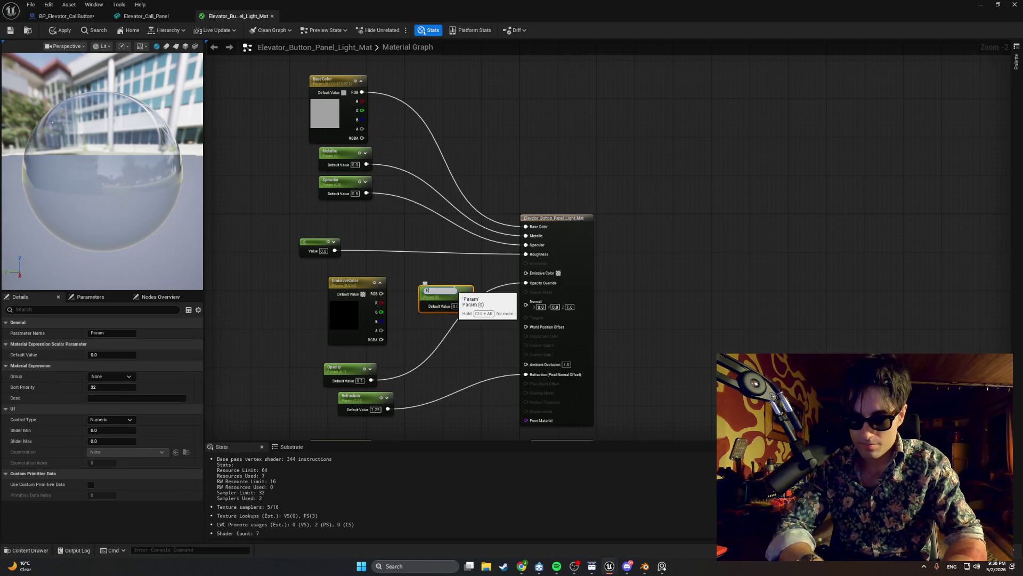
key("BackSpace")
key("BackSpace")
key("BackSpace")
type("Emissive")
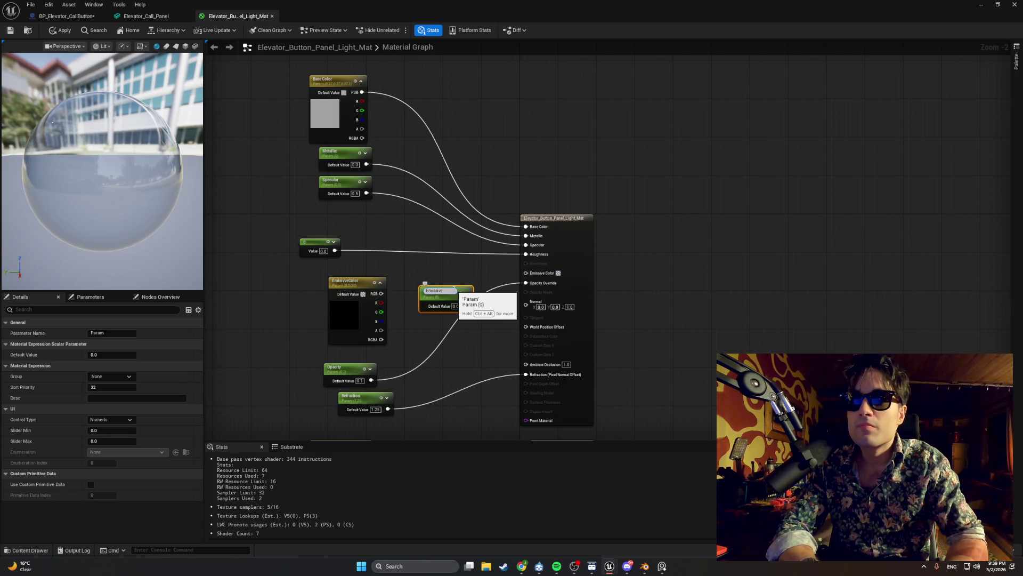
type("Inte")
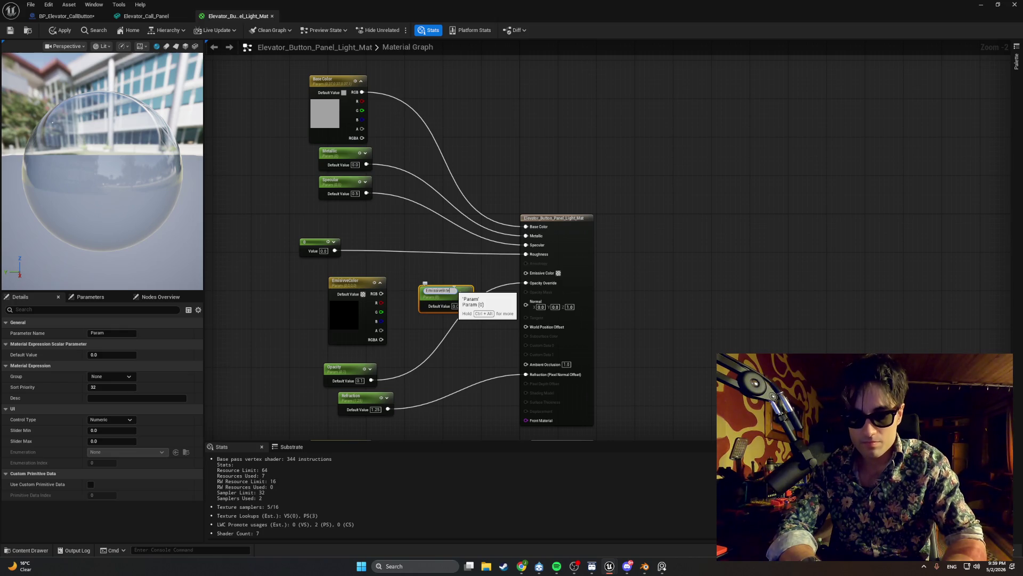
type("nsity")
key("Return")
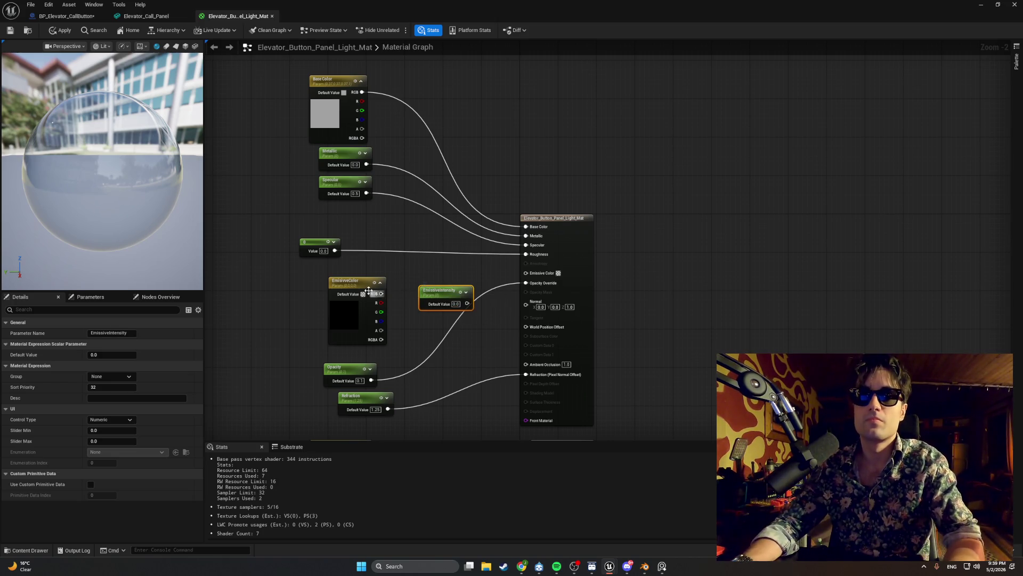
- Rename the misspelled colour parameter node to EmissiveColor
left_click(350, 286)
left_click(358, 282)
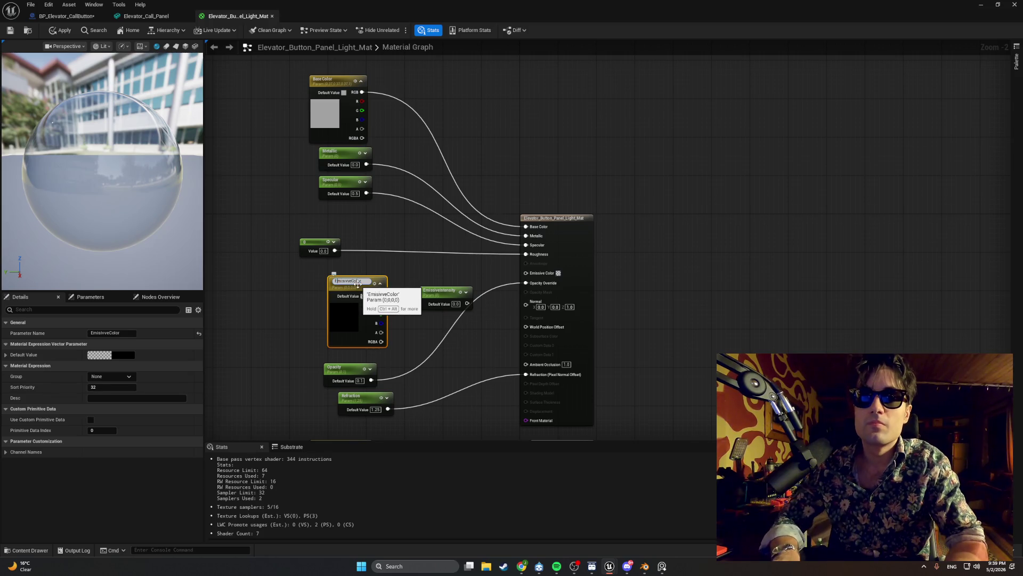
type("EmissiveColor")
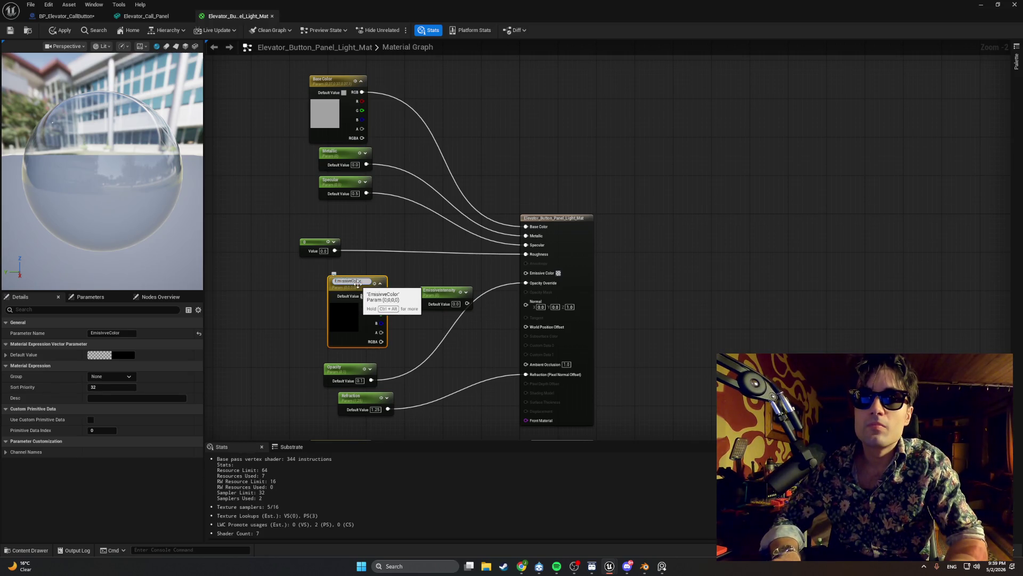
key("Return")
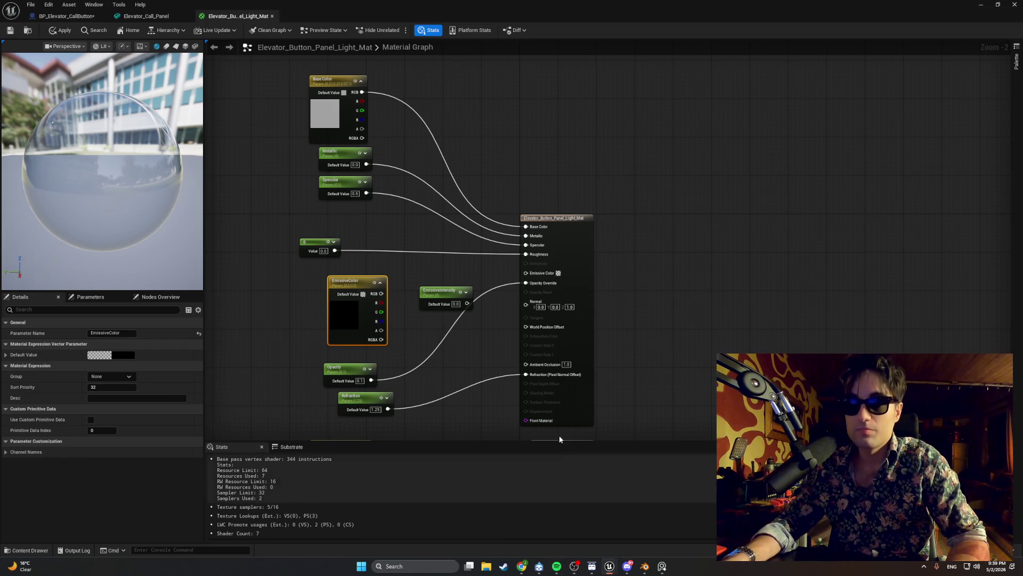
- Add a Multiply node and arrange the EmissiveColor and EmissiveIntensity parameters beside it
mouse_move(442, 293)
left_mouse_down()
mouse_move(423, 293)
mouse_move(490, 315)
left_mouse_up()
scroll(422, 292, "up", 2)
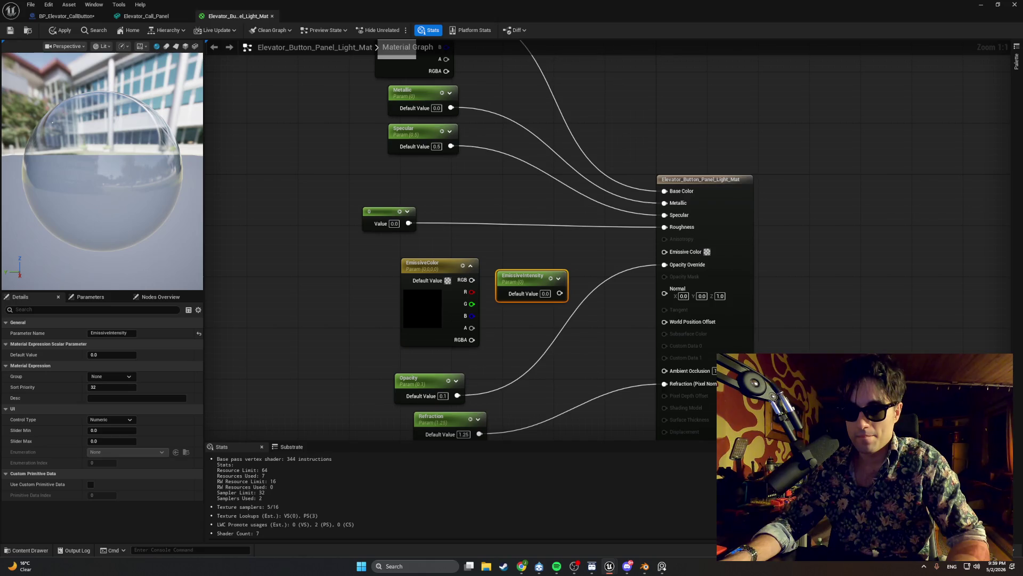
left_click(507, 319)
right_click(507, 319)
type("m")
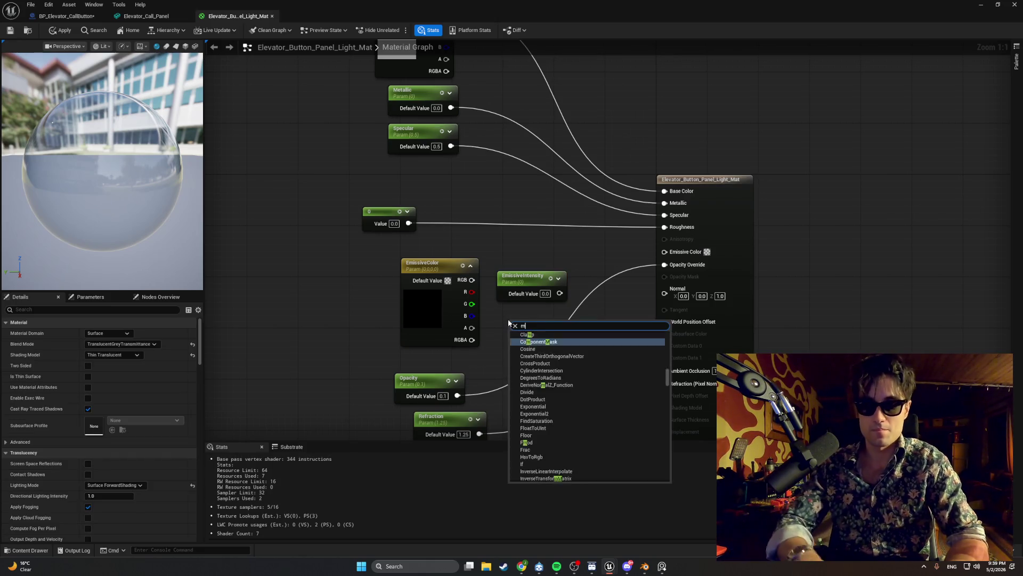
type("ultipl")
key("Return")
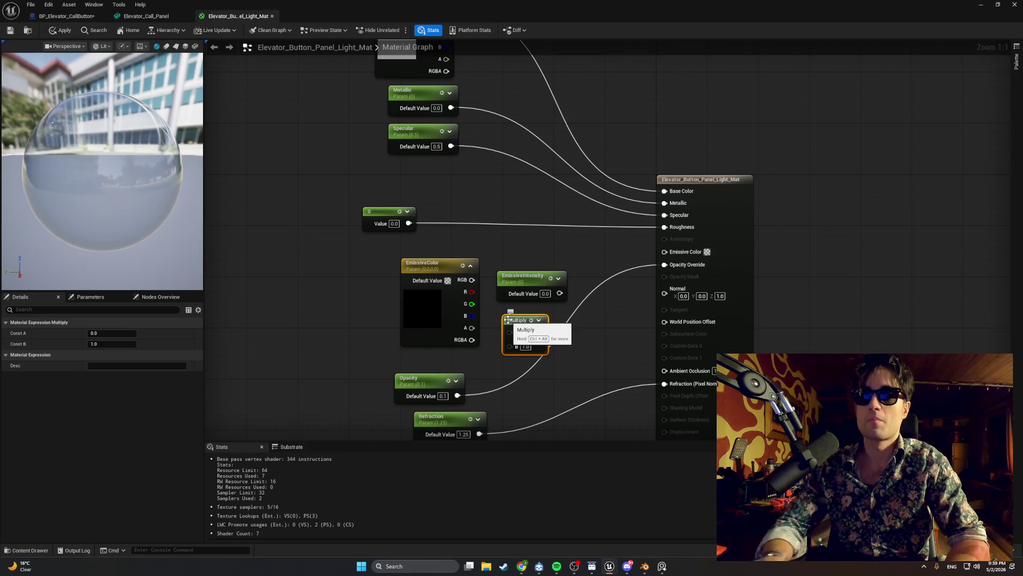
left_click_drag(444, 270, 367, 290)
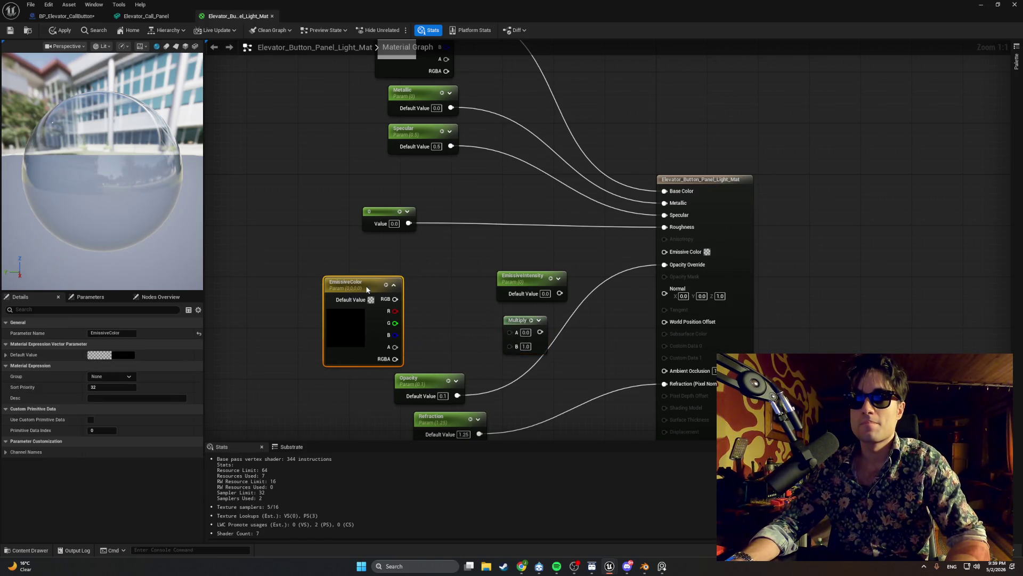
left_click_drag(525, 277, 447, 263)
left_click_drag(494, 301, 501, 228)
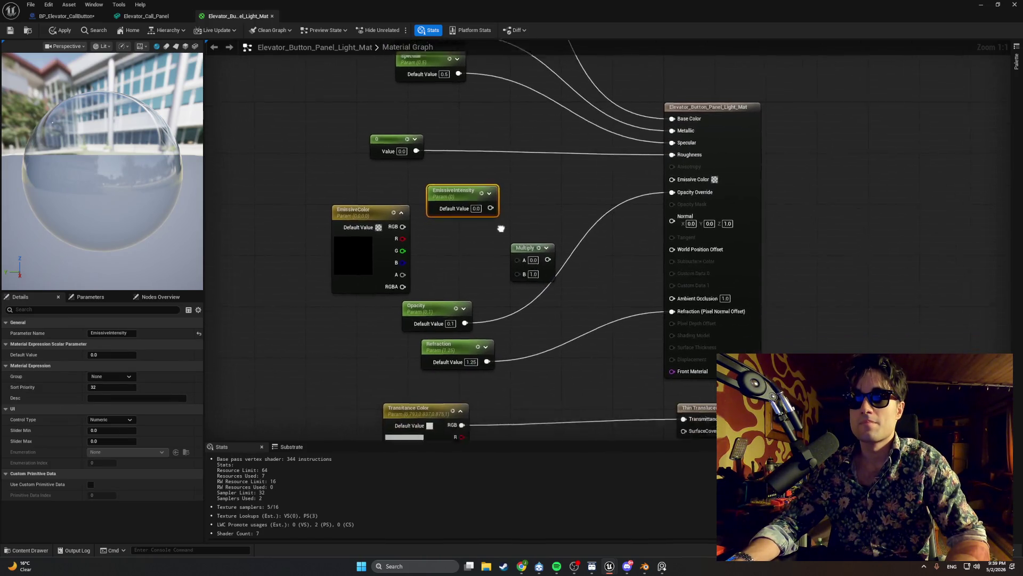
scroll(501, 228, "down", 1)
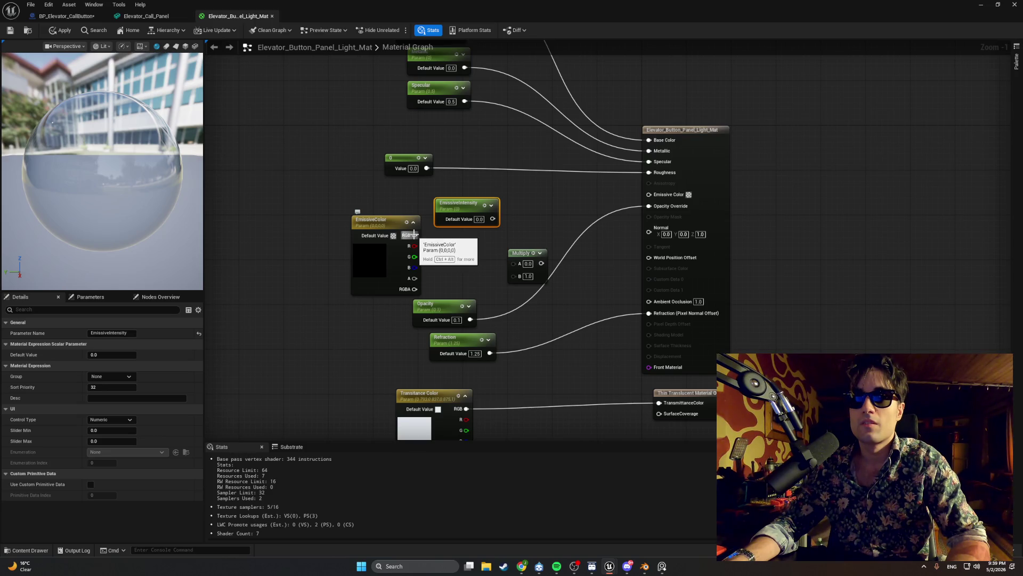
- Wire EmissiveIntensity into Multiply's A and EmissiveColor's red channel into B, then screenshot the graph
mouse_move(415, 235)
left_mouse_down()
mouse_move(508, 264)
mouse_move(513, 276)
mouse_move(521, 225)
left_mouse_up()
mouse_move(475, 205)
left_mouse_down()
mouse_move(396, 187)
mouse_move(498, 232)
mouse_move(519, 224)
mouse_move(483, 201)
mouse_move(475, 207)
left_mouse_up()
left_click(499, 230)
mouse_move(414, 246)
left_mouse_down()
mouse_move(507, 235)
mouse_move(469, 229)
left_mouse_up()
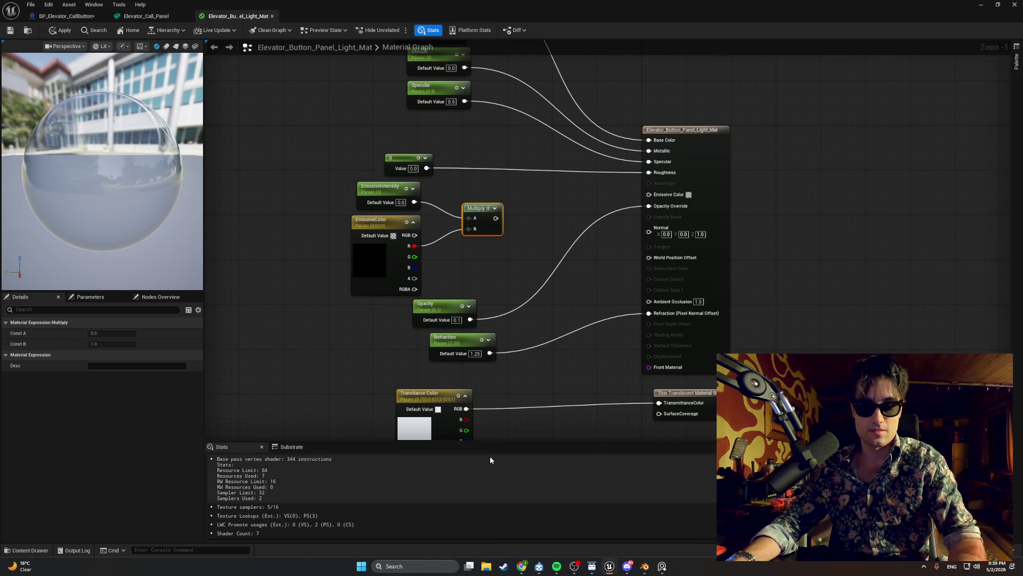
key("super+shift+s")
mouse_move(509, 296)
left_mouse_down()
mouse_move(422, 212)
mouse_move(332, 176)
left_mouse_up()
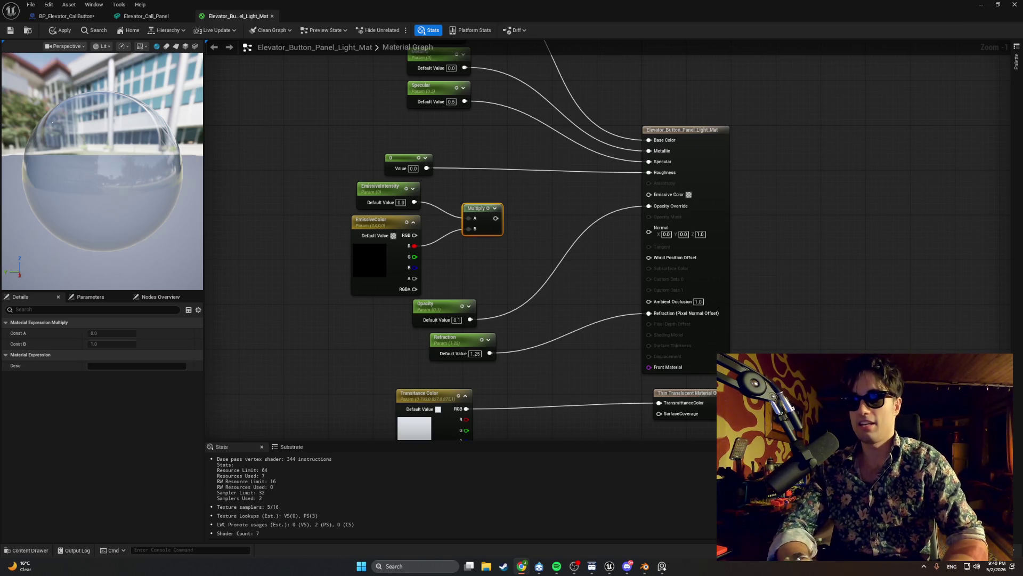
- Play-test by walking to the elevator call panel to check both buttons glow red, then stop
left_click(981, 4)
left_click(202, 30)
left_click(285, 121)
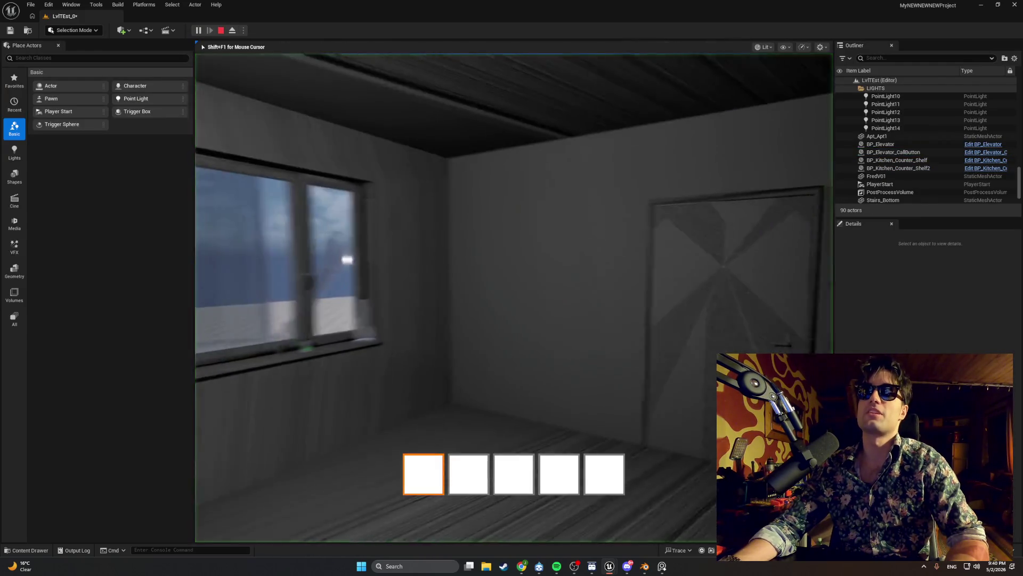
key("w")
key("w")
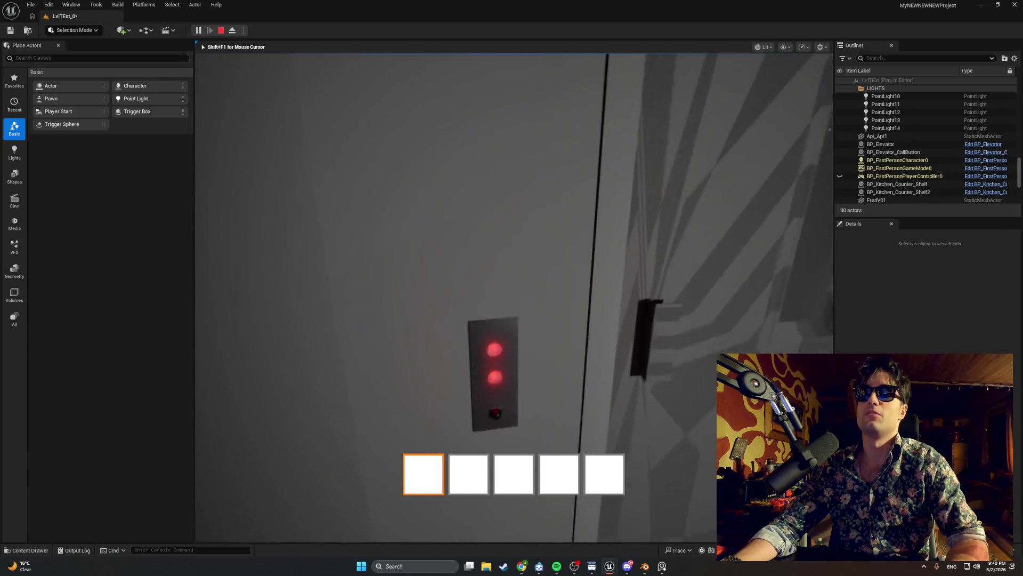
key("w")
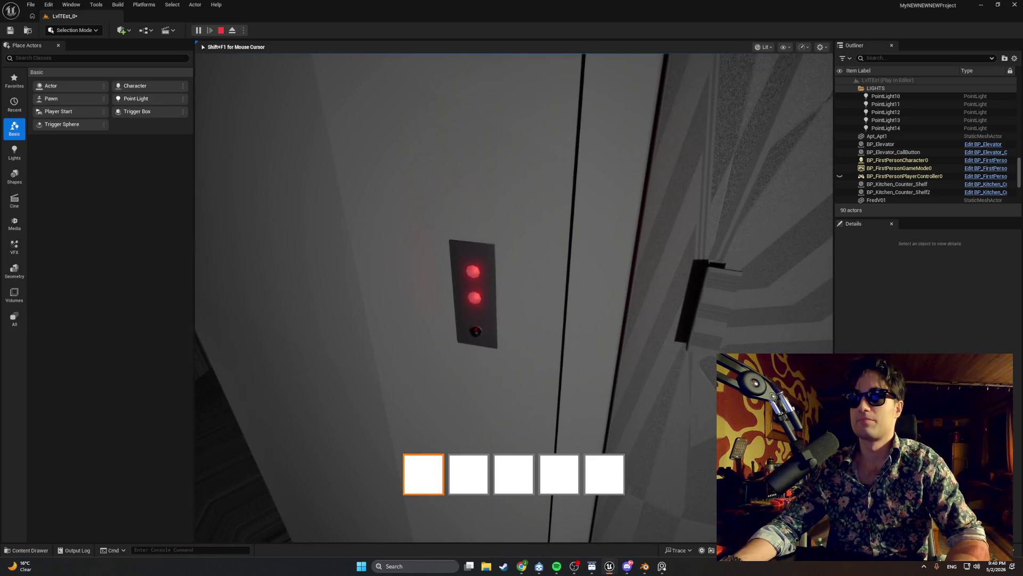
key("s")
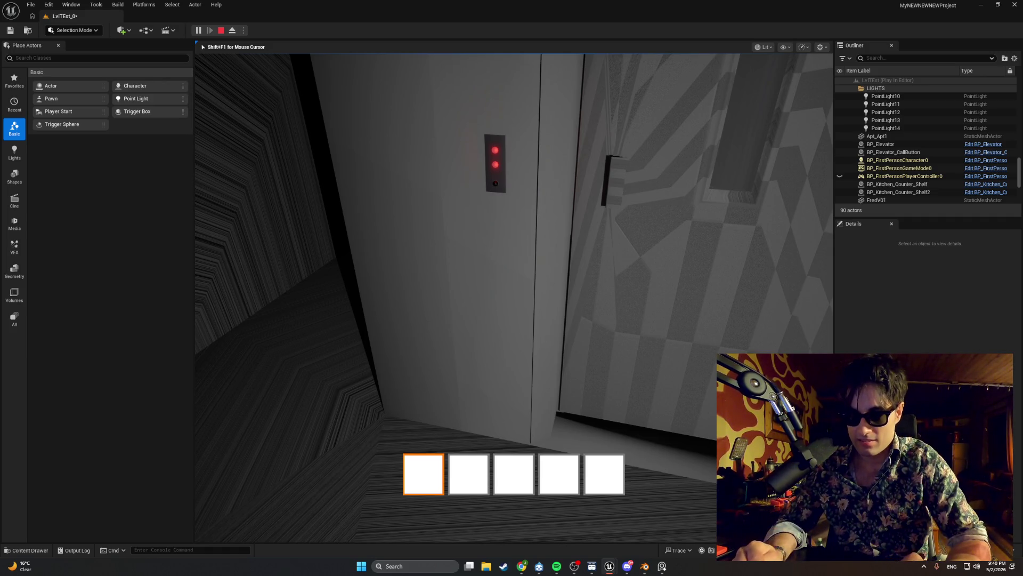
key("Escape")
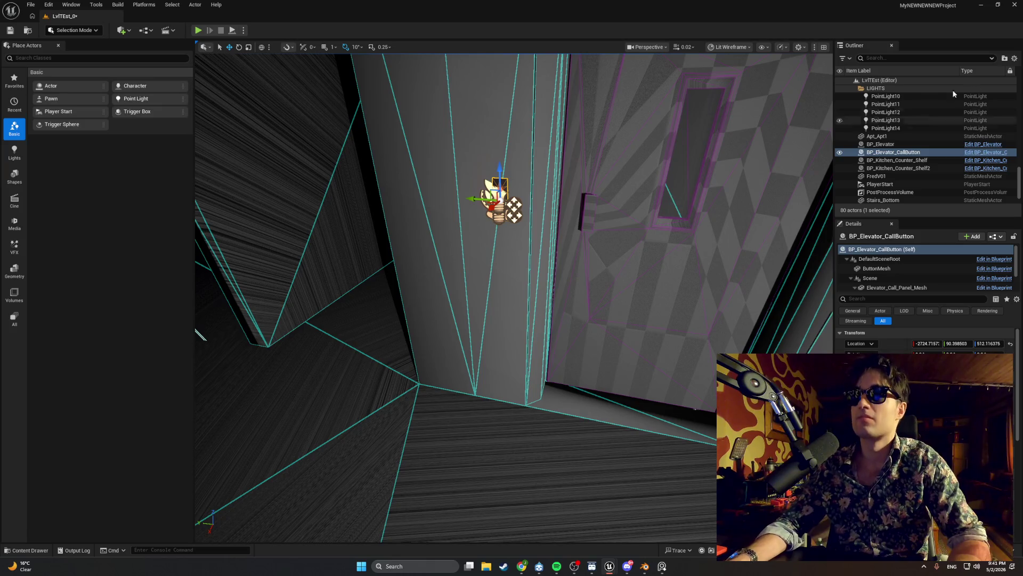
- Restore the Elevator_Button_Panel_Light_Mat material editor window from the Unreal taskbar icon
left_click(981, 5)
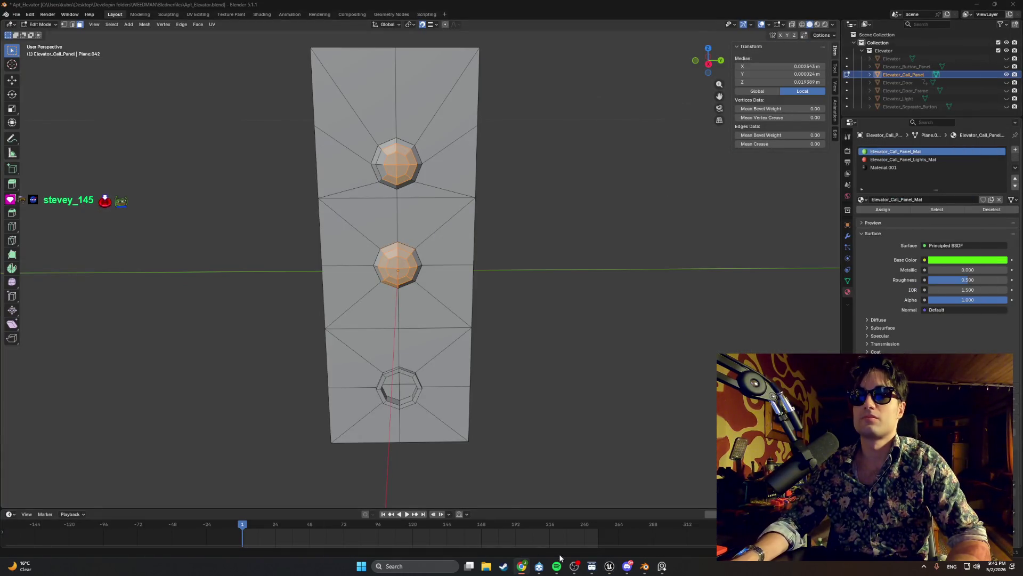
left_click(609, 565)
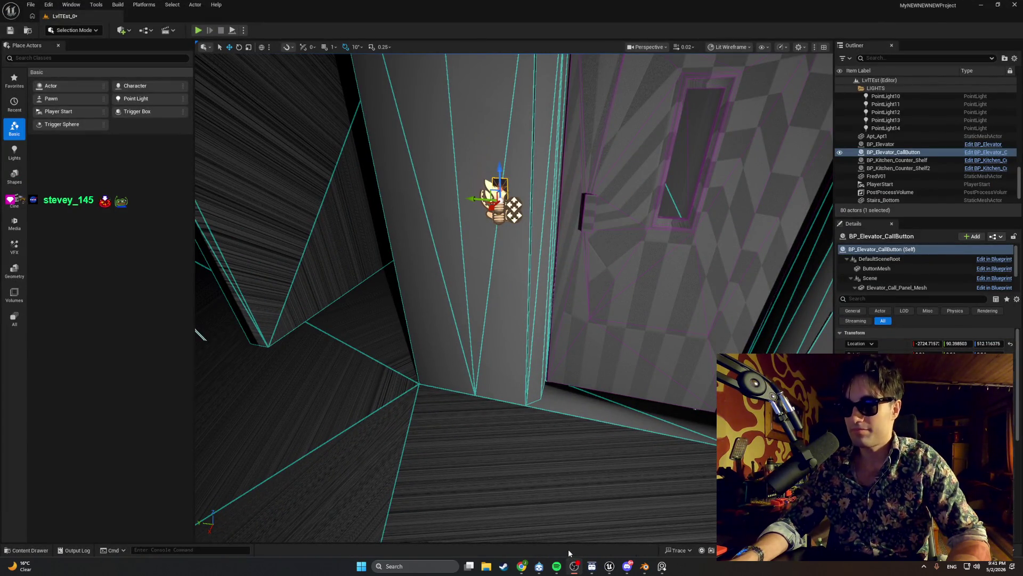
mouse_move(608, 564)
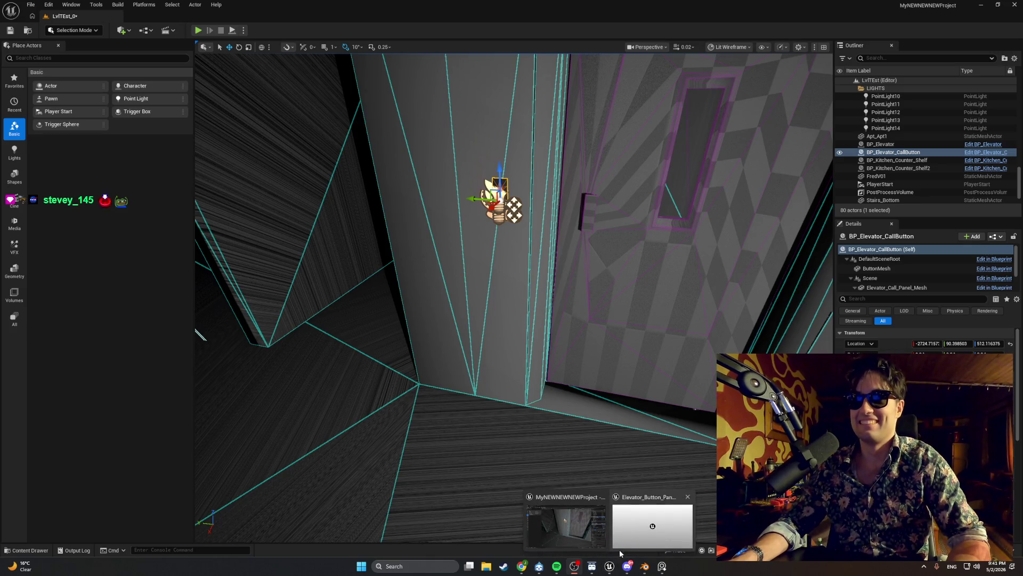
left_click(565, 520)
- Connect EmissiveColor's RGB output into the Multiply node's B input
scroll(445, 257, "up", 1)
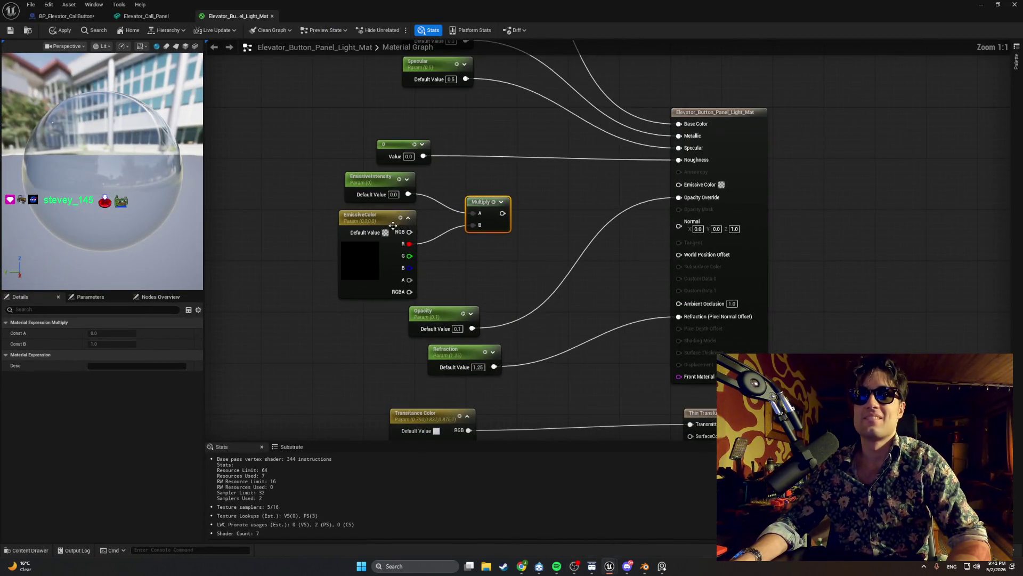
left_click_drag(409, 231, 476, 226)
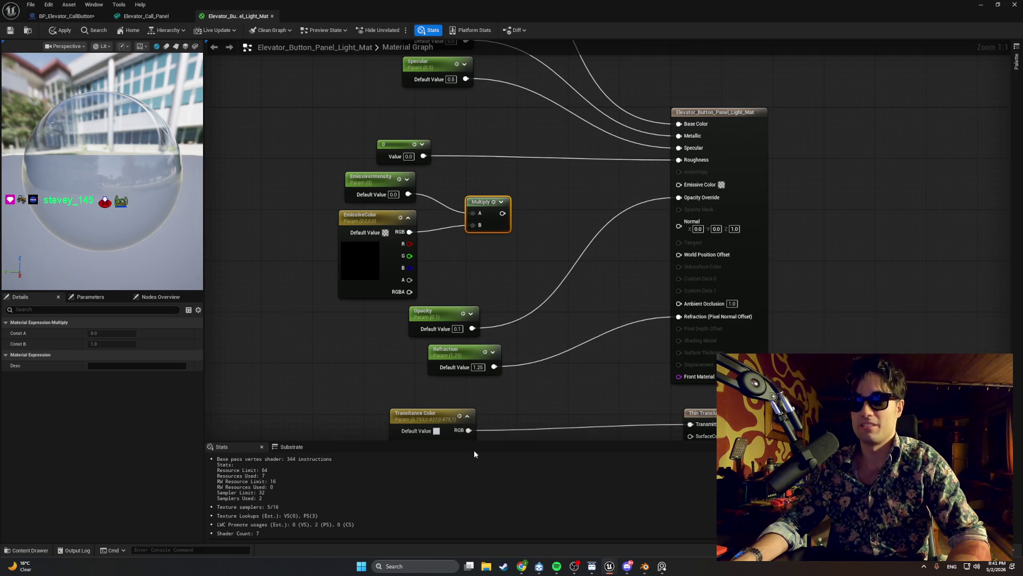
left_click(522, 566)
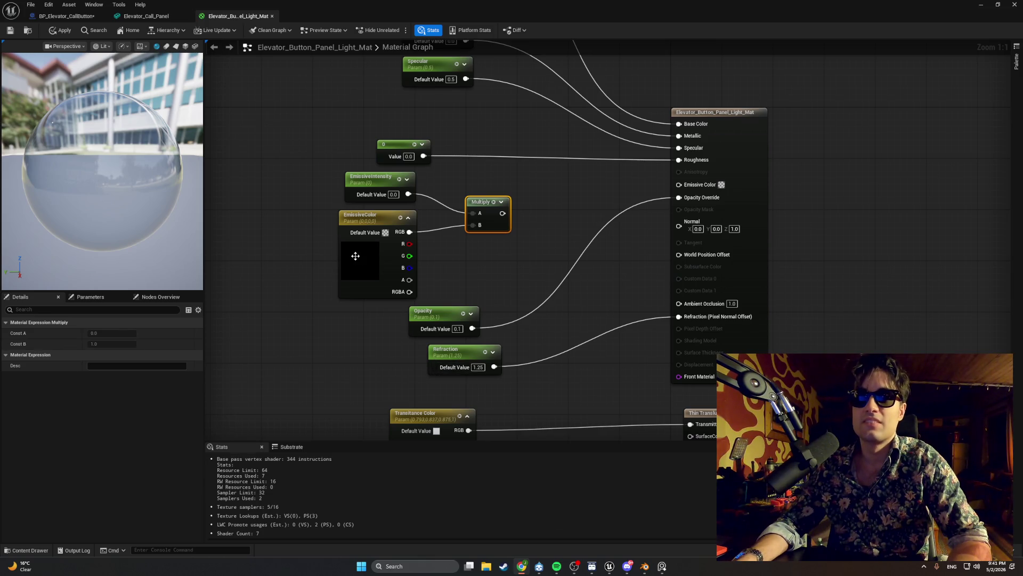
- Set EmissiveColor's default to red with alpha 0.47 and wire Multiply into Emissive Color
left_click(356, 262)
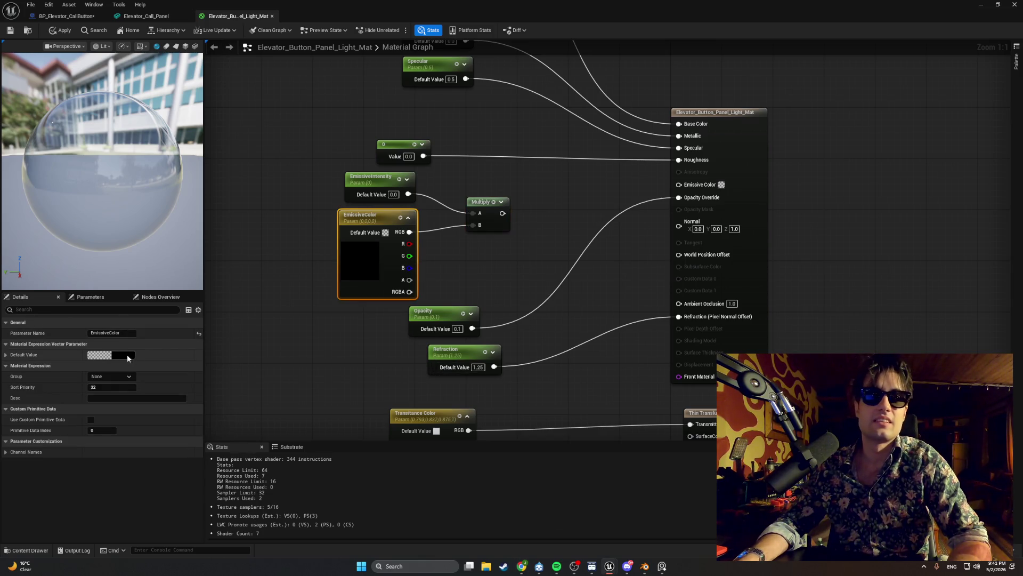
left_click(131, 355)
left_click(213, 386)
left_click_drag(247, 424, 248, 334)
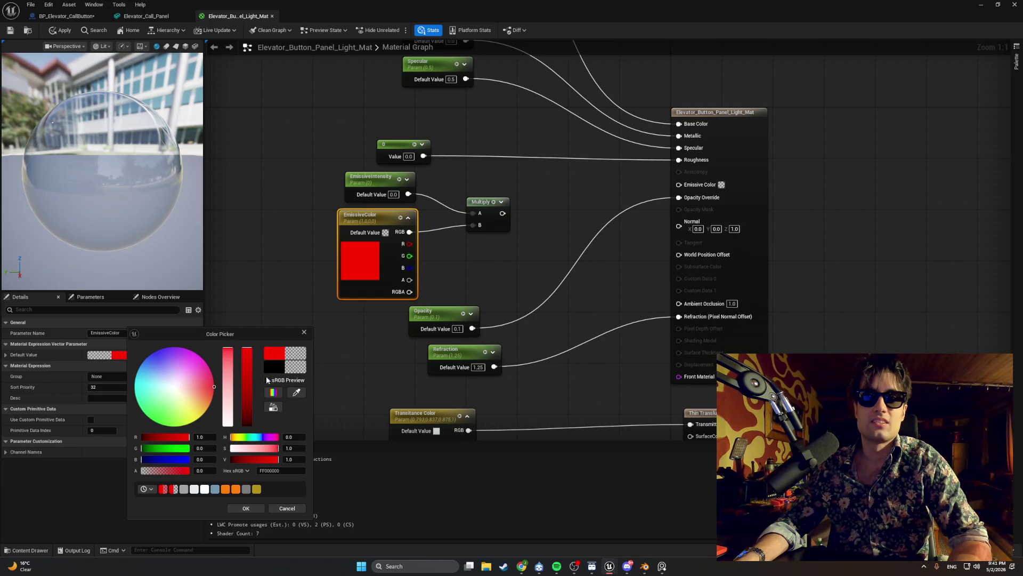
left_click_drag(175, 470, 172, 472)
left_click(251, 508)
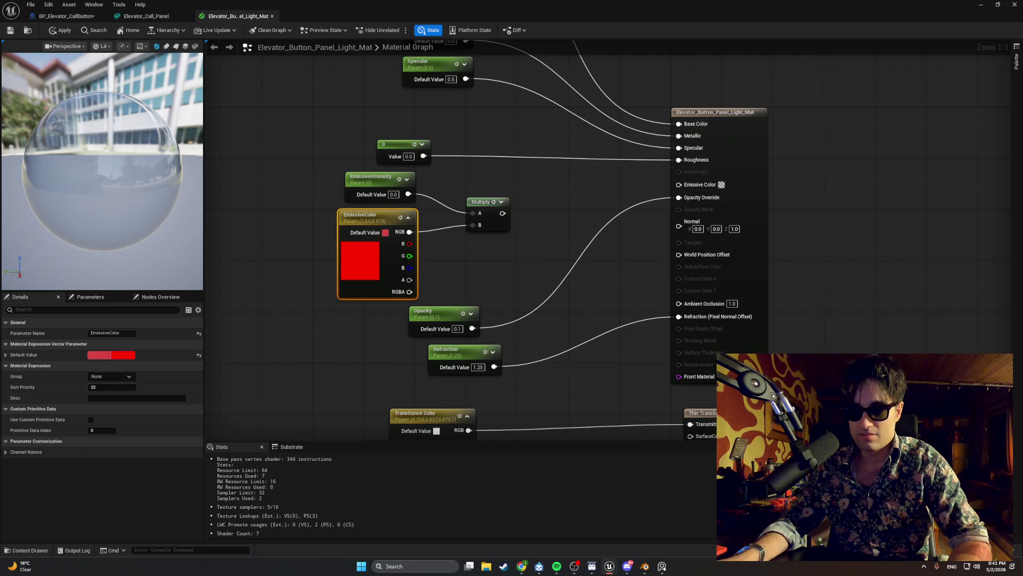
left_click_drag(503, 214, 680, 185)
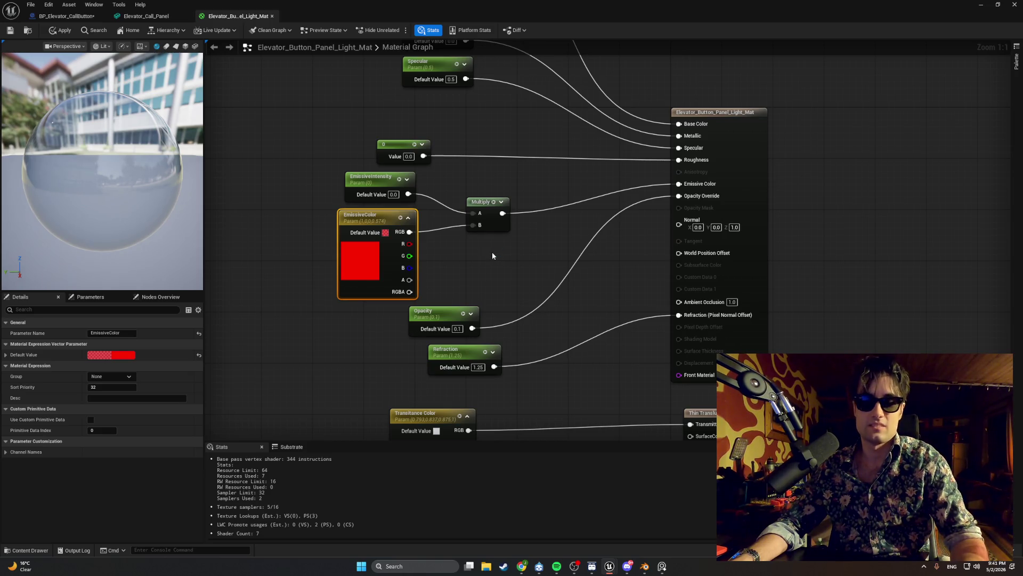
- Screenshot the material graph and apply the changes to Elevator_Button_Panel_Light_Mat
key("super+shift+s")
mouse_move(782, 416)
left_mouse_down()
mouse_move(572, 240)
mouse_move(1, 0)
left_mouse_up()
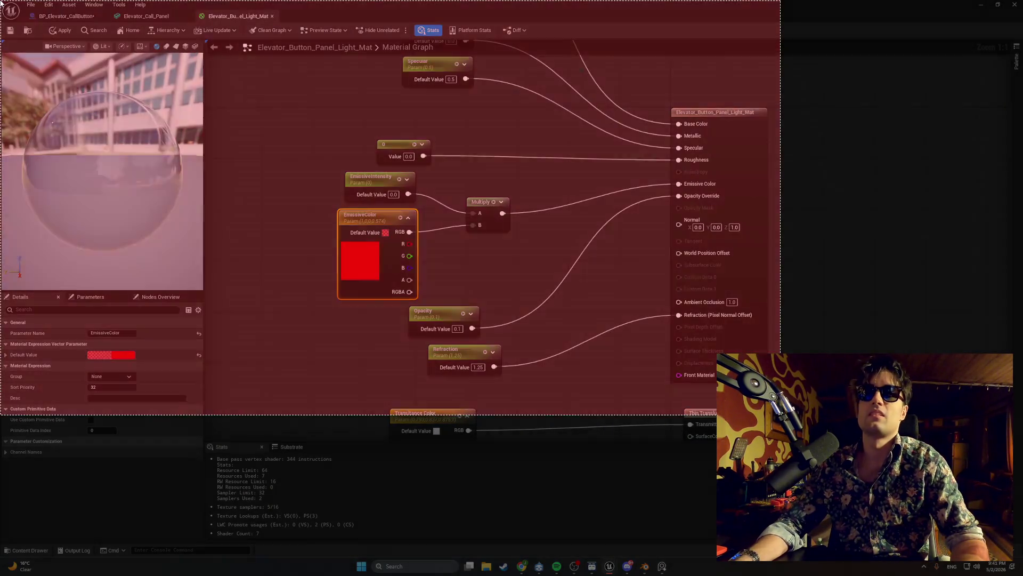
left_click(60, 31)
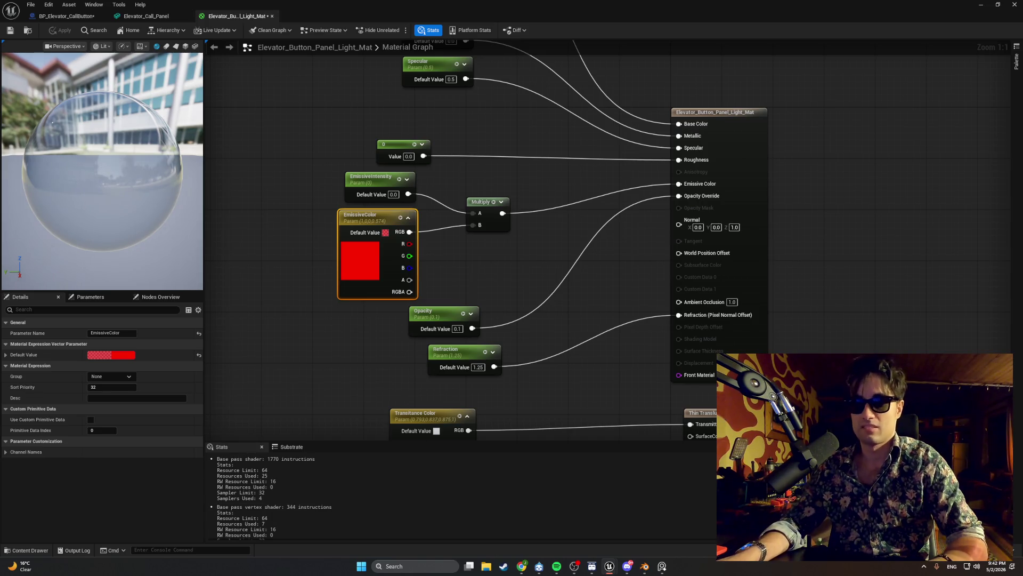
key("alt+Tab")
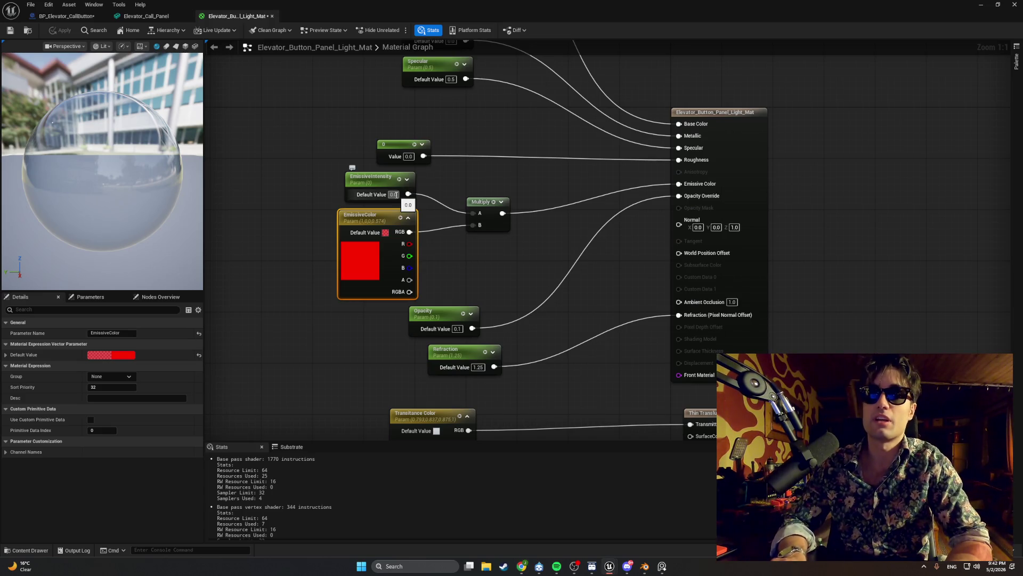
left_click_drag(395, 194, 397, 195)
type("10")
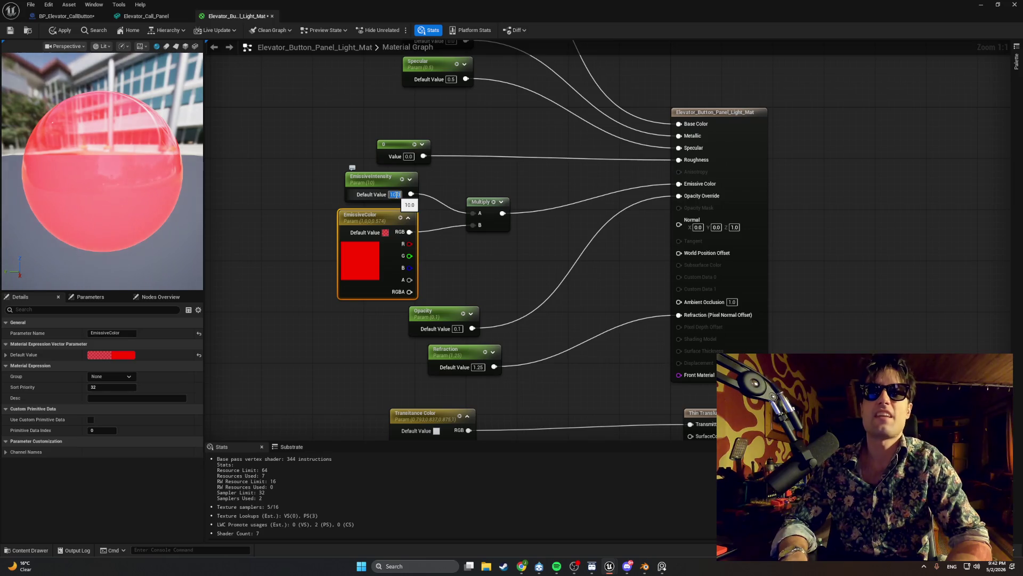
left_click(299, 198)
key("ctrl+z")
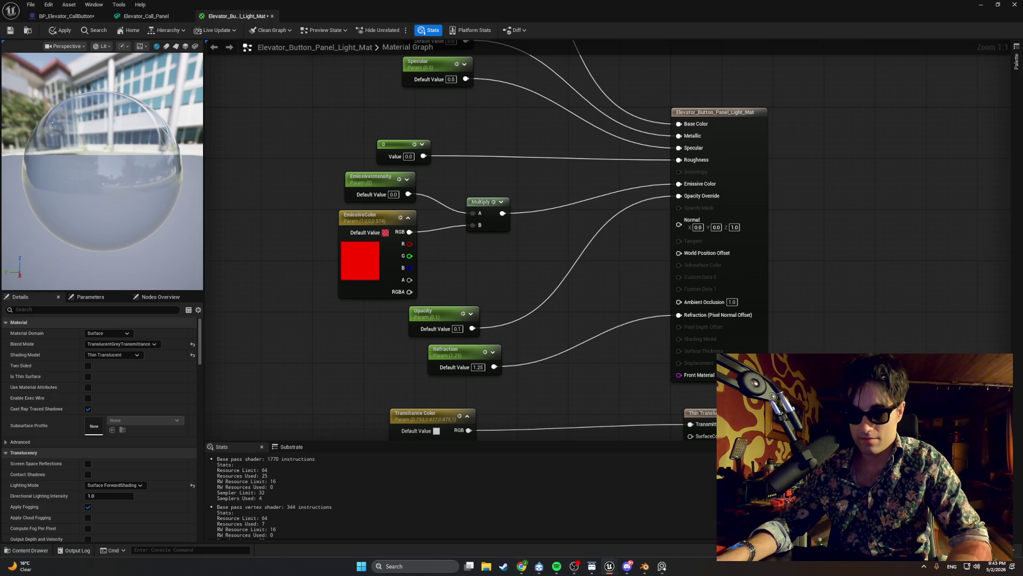
key("alt+Tab")
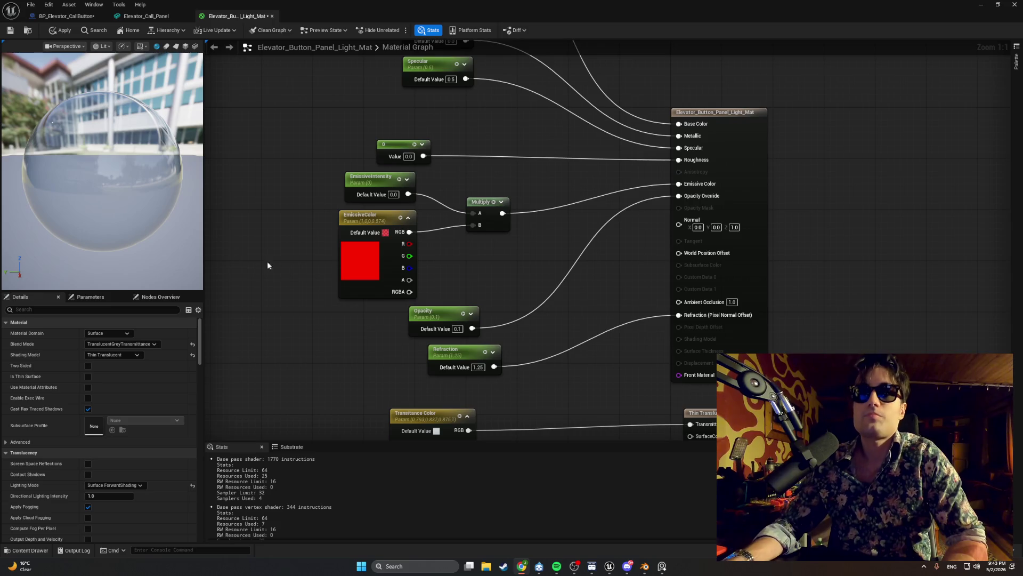
- Delete the LightDown and LightUP point lights from BP_Elevator_CallButton, then open the Content Drawer
left_click(42, 16)
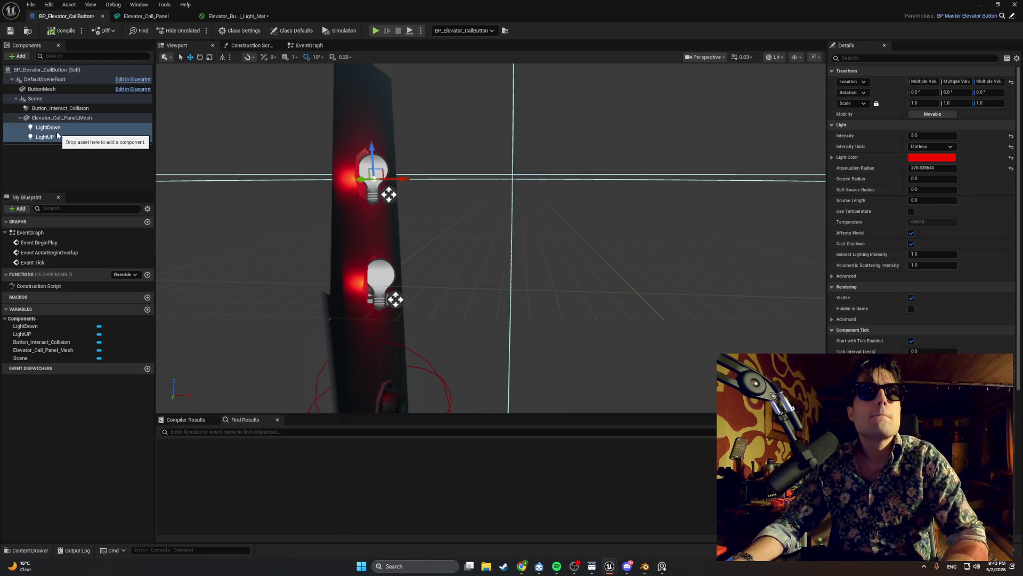
key("Delete")
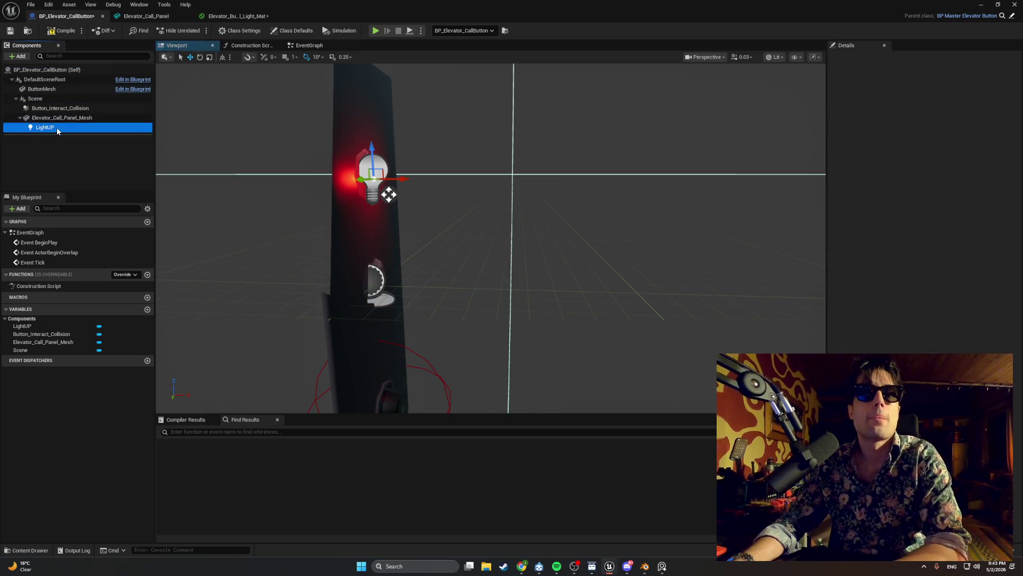
key("Delete")
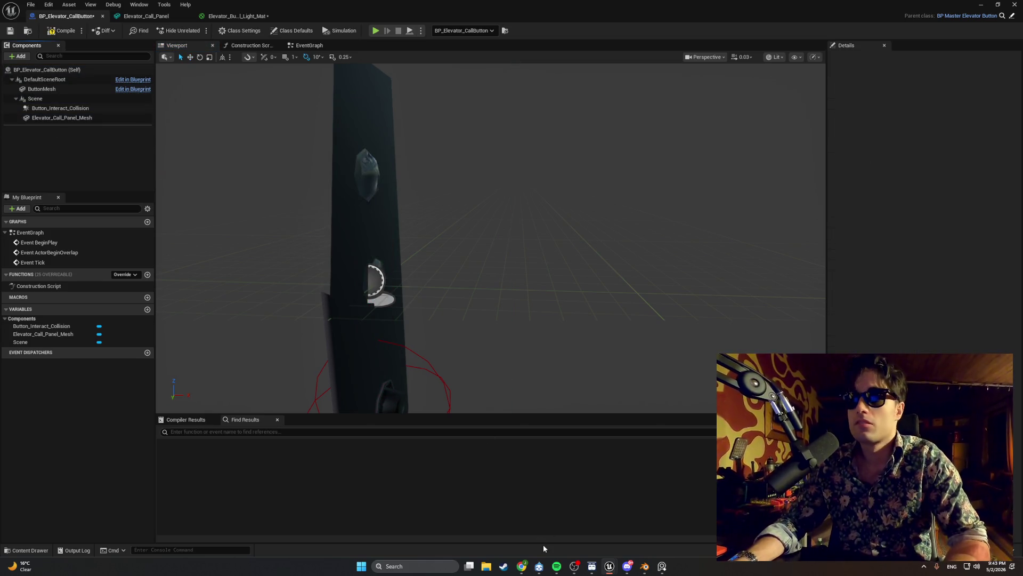
key("ctrl+space")
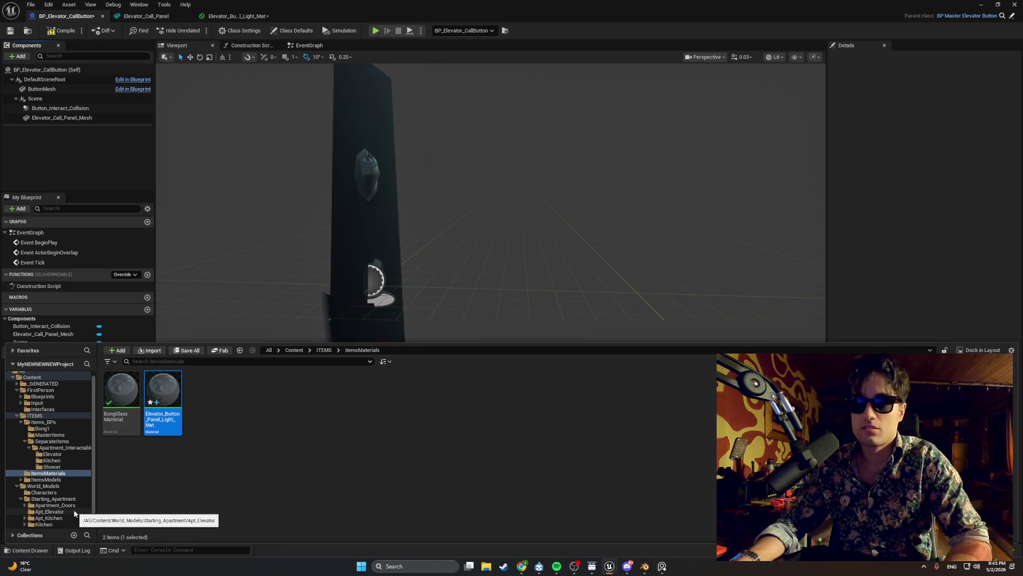
- Duplicate the light material as Elevator_Button_Panel_LightOff_Mat and save it
left_click(128, 409)
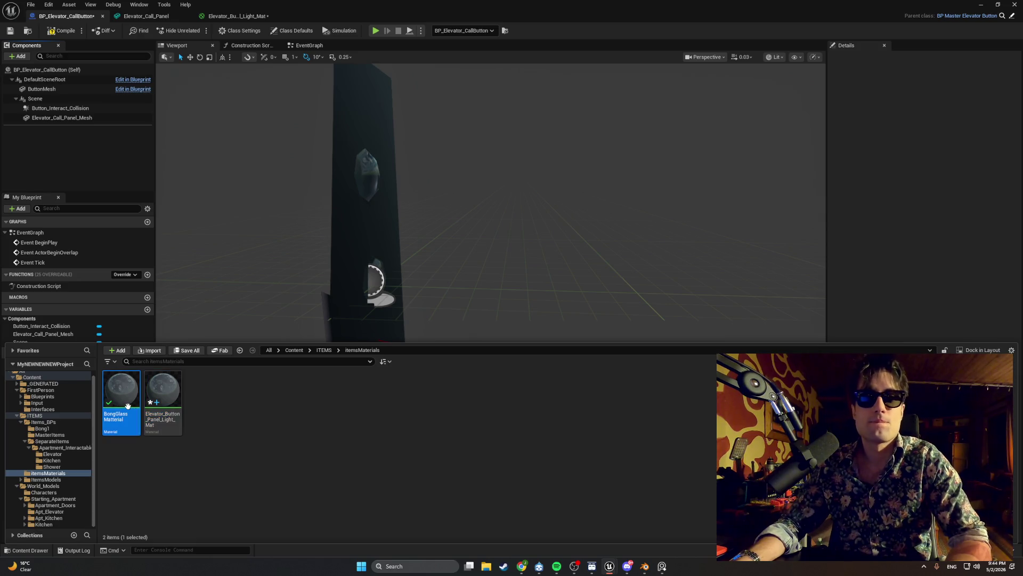
key("ctrl+d")
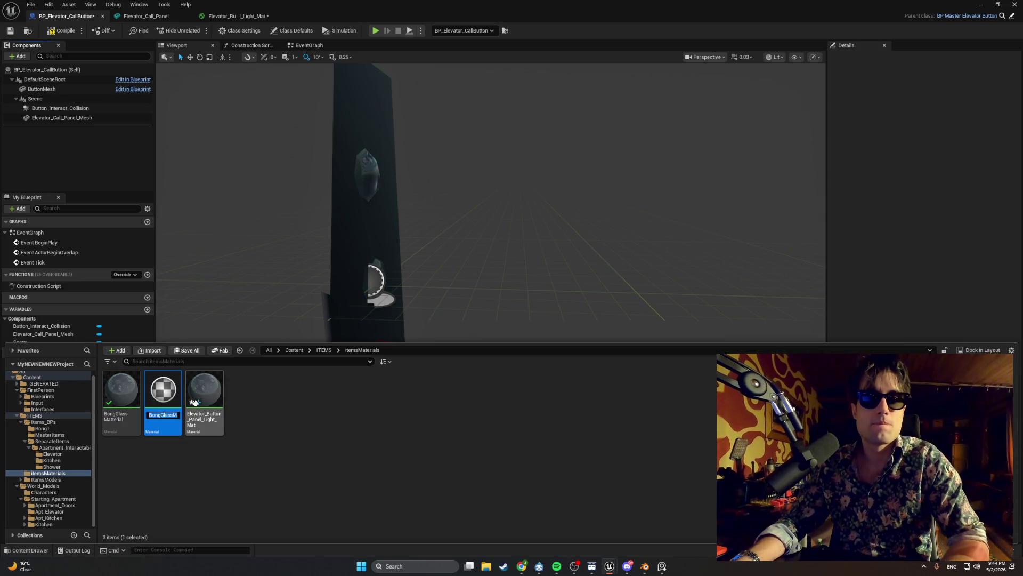
type("Elevator_bB")
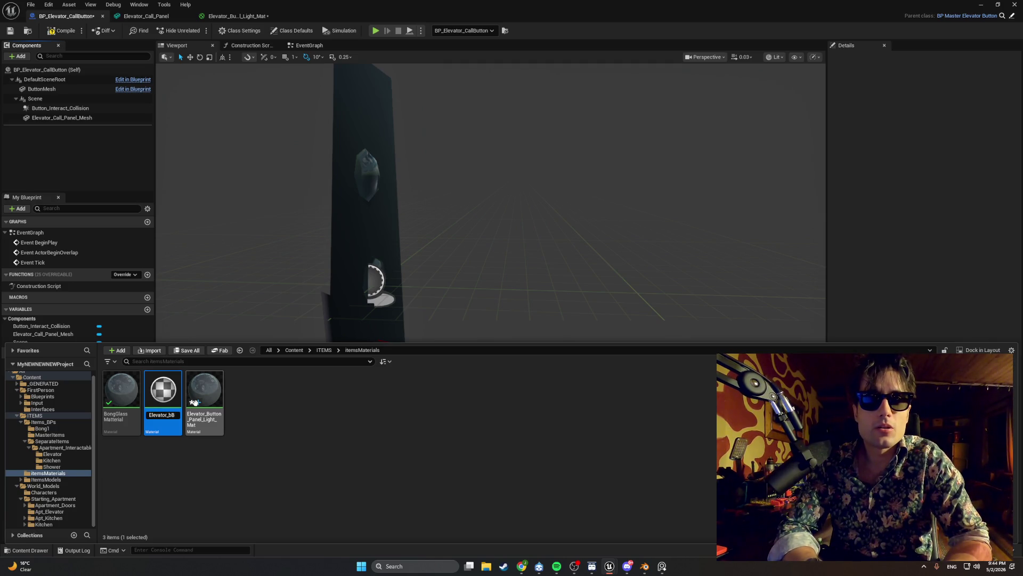
key("BackSpace")
type("tton_Panel_Li")
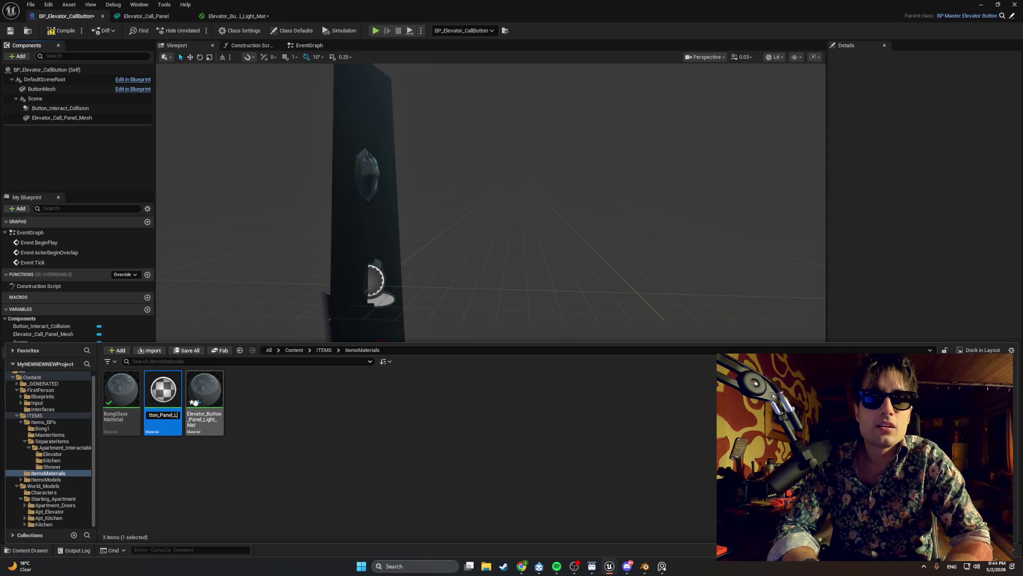
type("g")
key("BackSpace")
key("BackSpace")
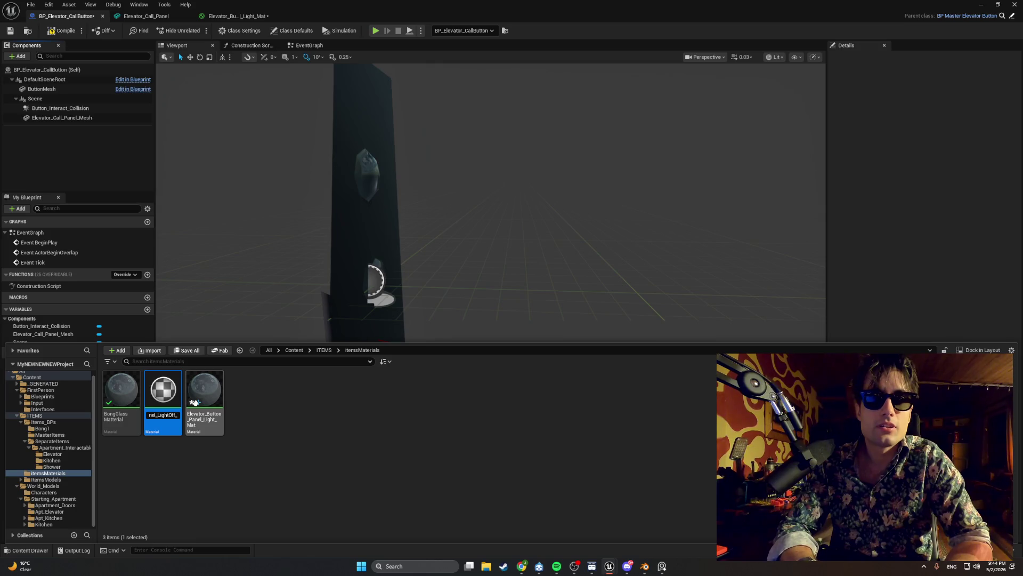
key("Return")
key("ctrl+s")
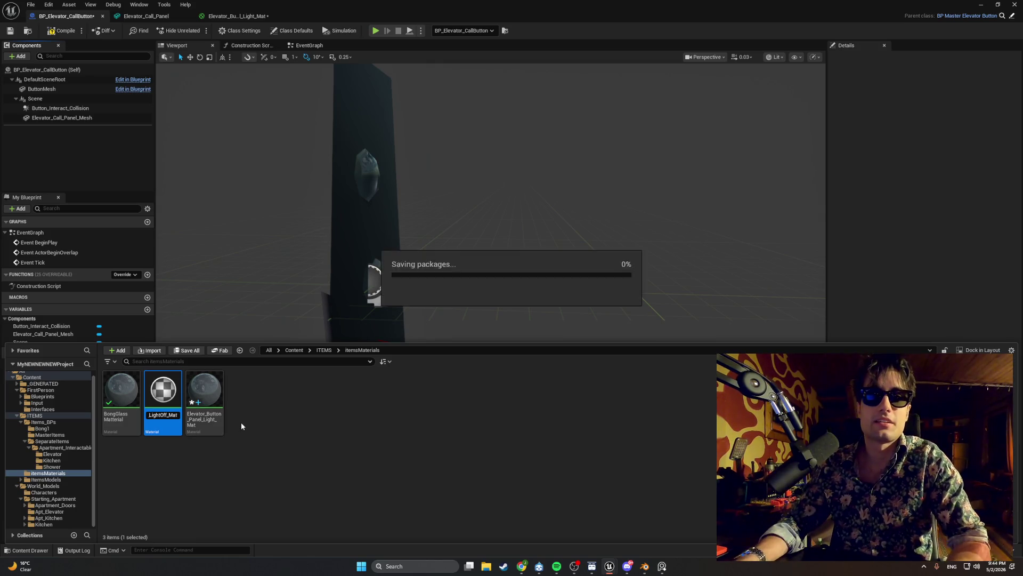
- Rename the original to Elevator_Button_Panel_LightON_Mat and open the LightOff material's graph
key("ctrl+space")
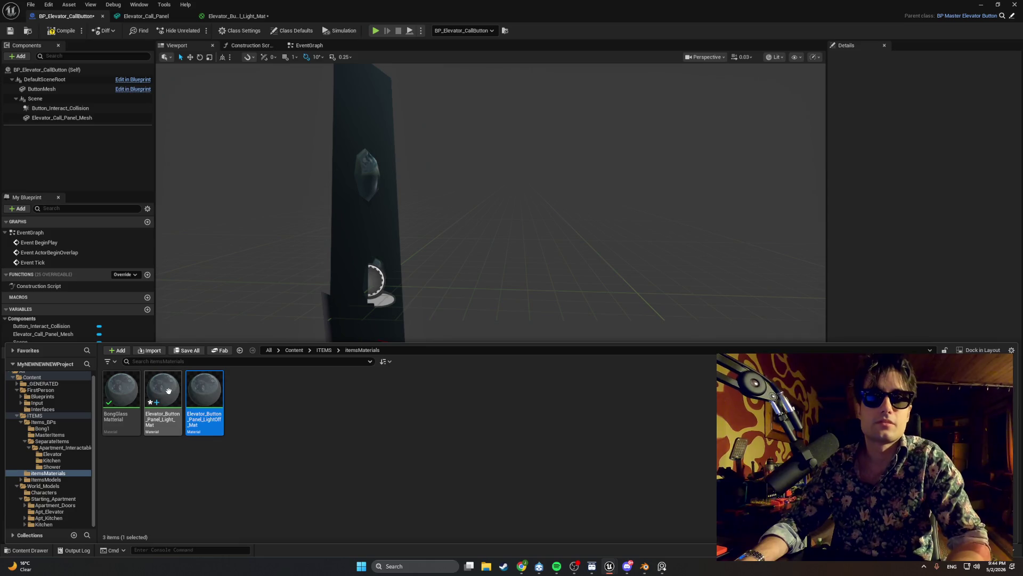
left_click(163, 405)
left_click(164, 419)
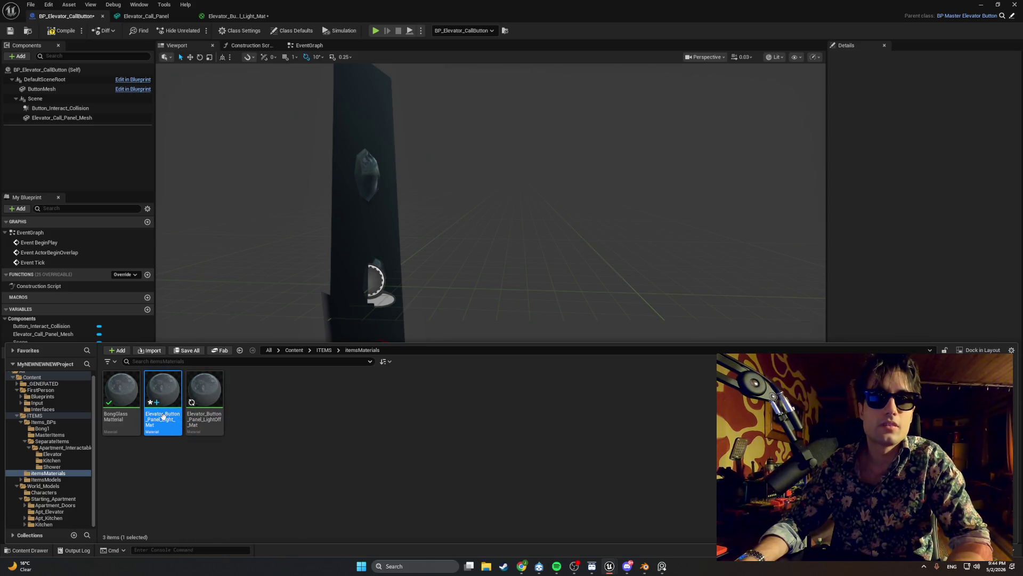
key("End")
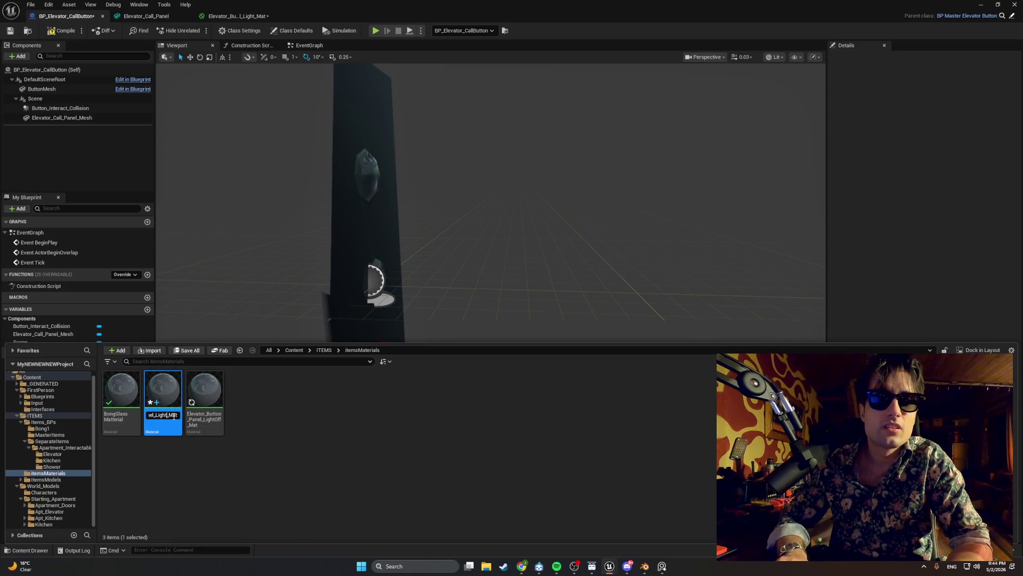
key("BackSpace")
key("BackSpace")
key("BackSpace")
type("ON")
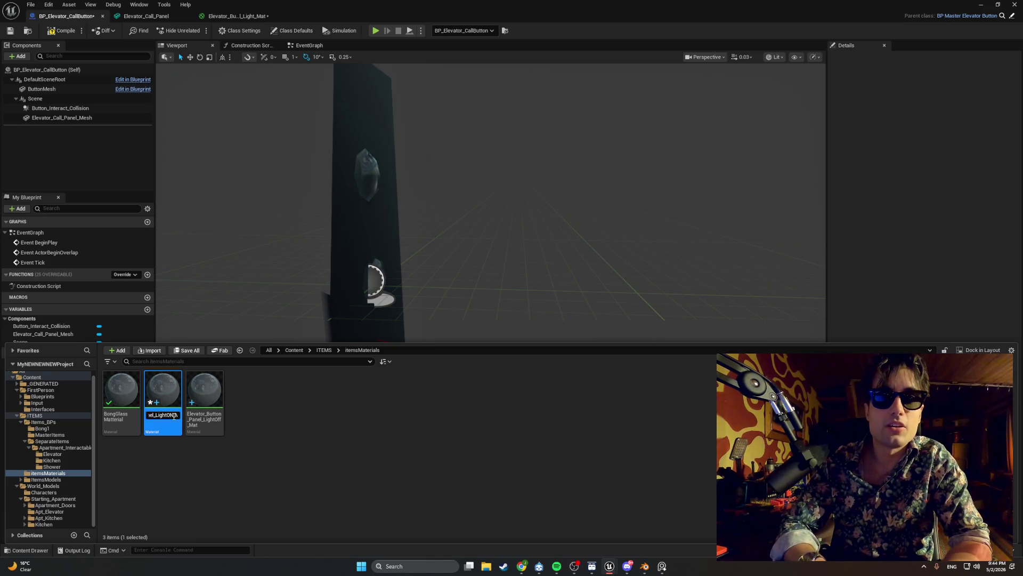
key("Return")
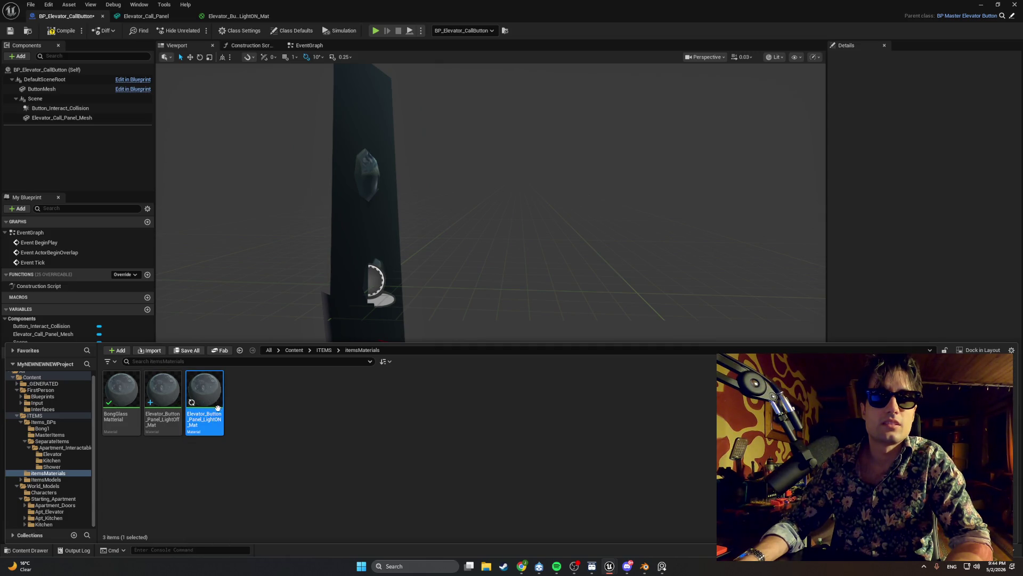
left_click(178, 403)
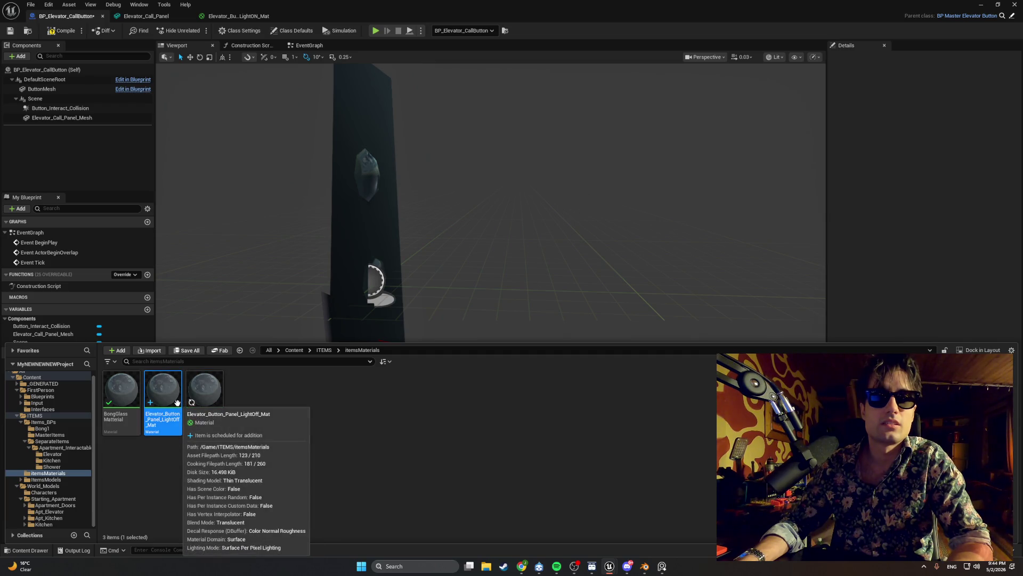
double_click(177, 402)
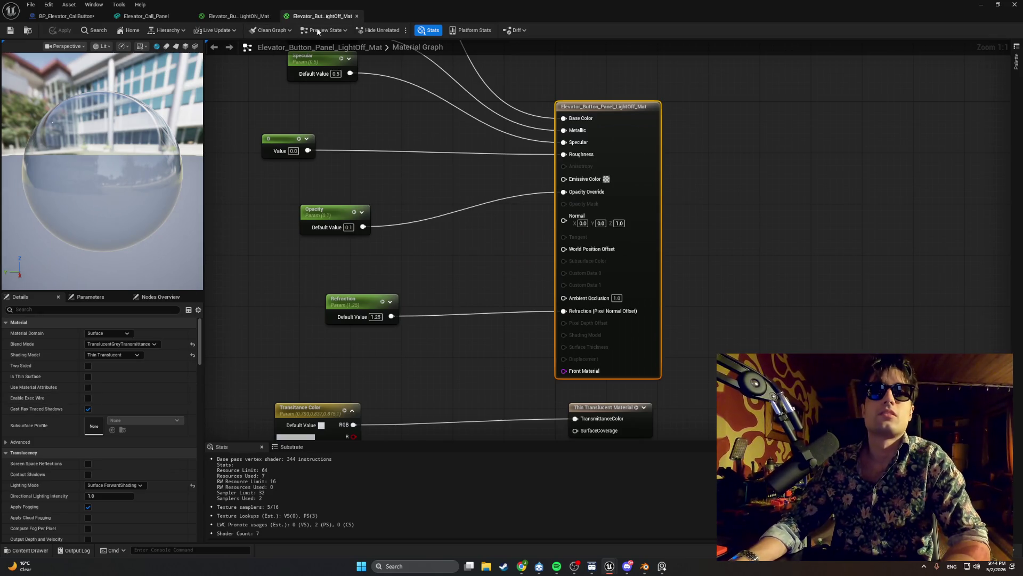
- Close LightOff, apply LightON's changes on closing, and reopen Elevator_Button_Panel_LightON_Mat
left_click(356, 16)
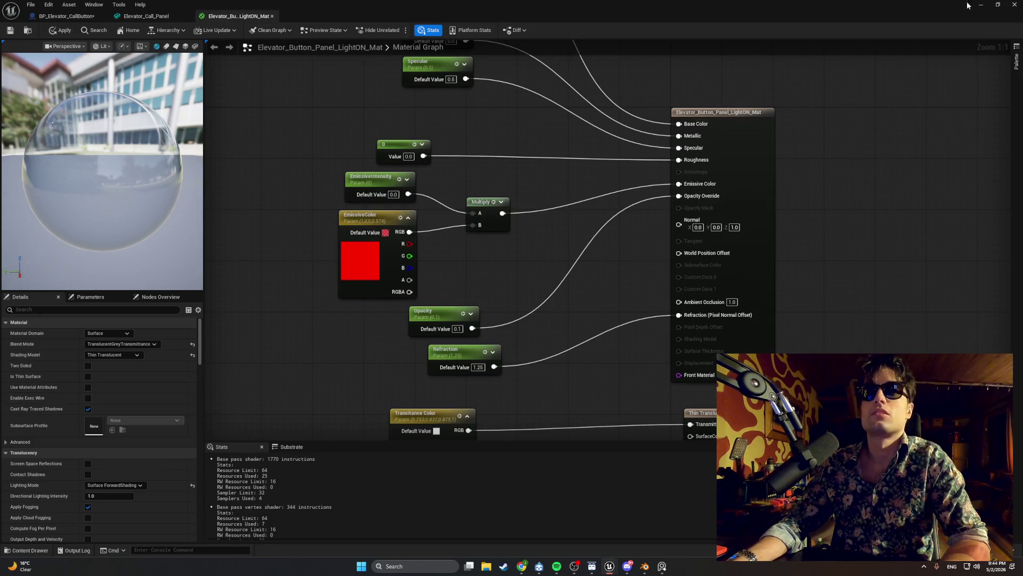
key("ctrl+space")
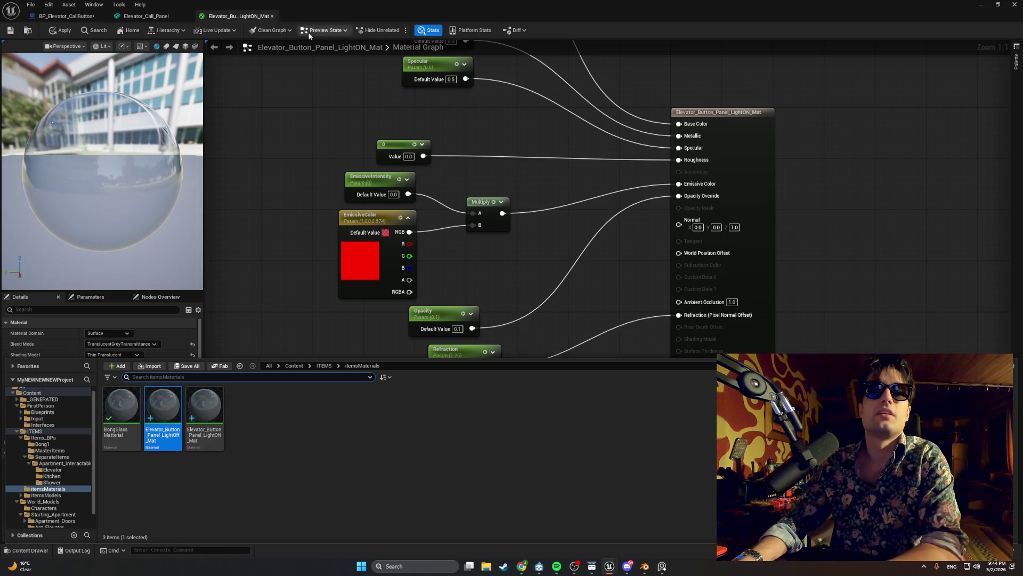
left_click(272, 16)
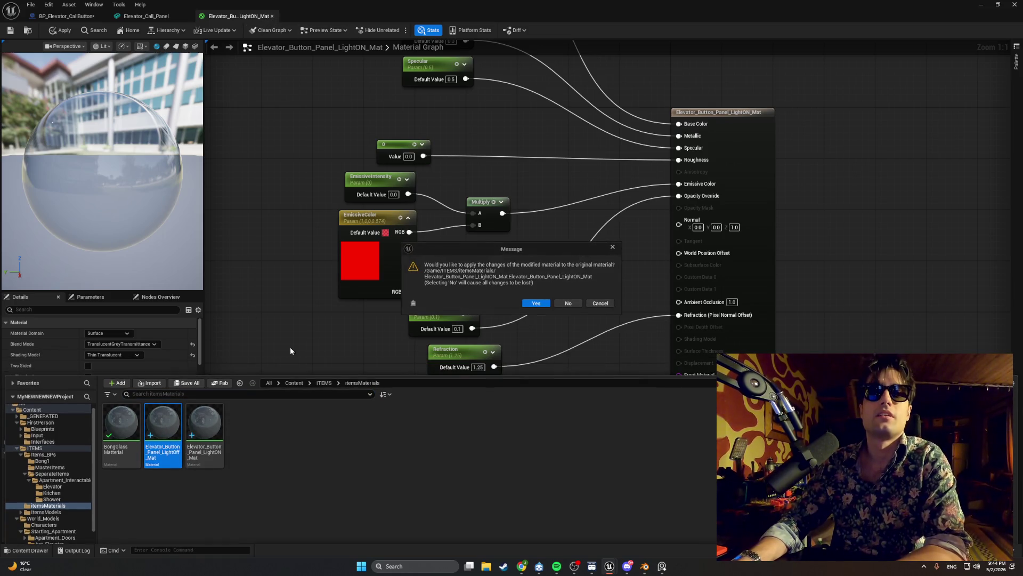
left_click(535, 302)
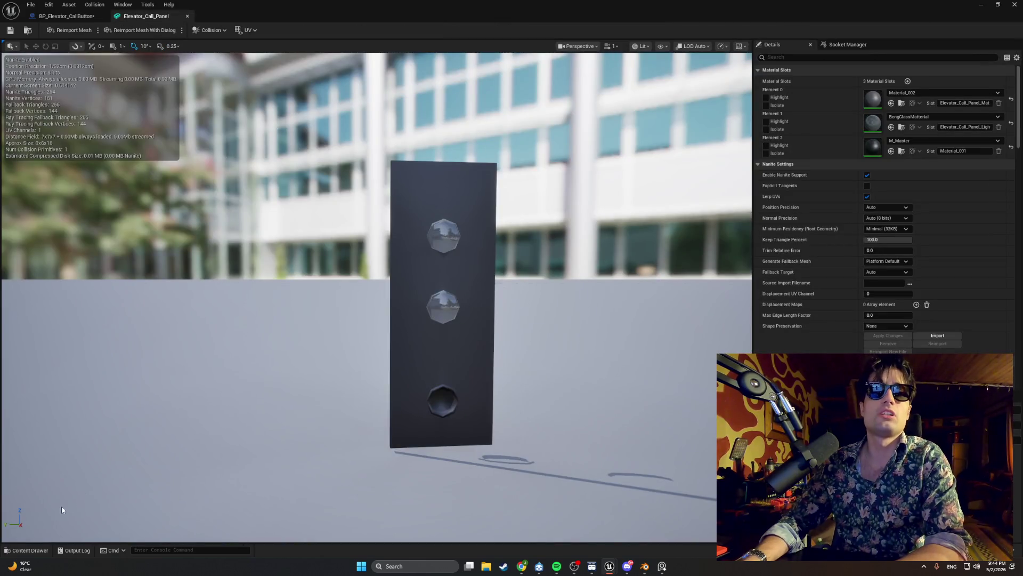
left_click(29, 550)
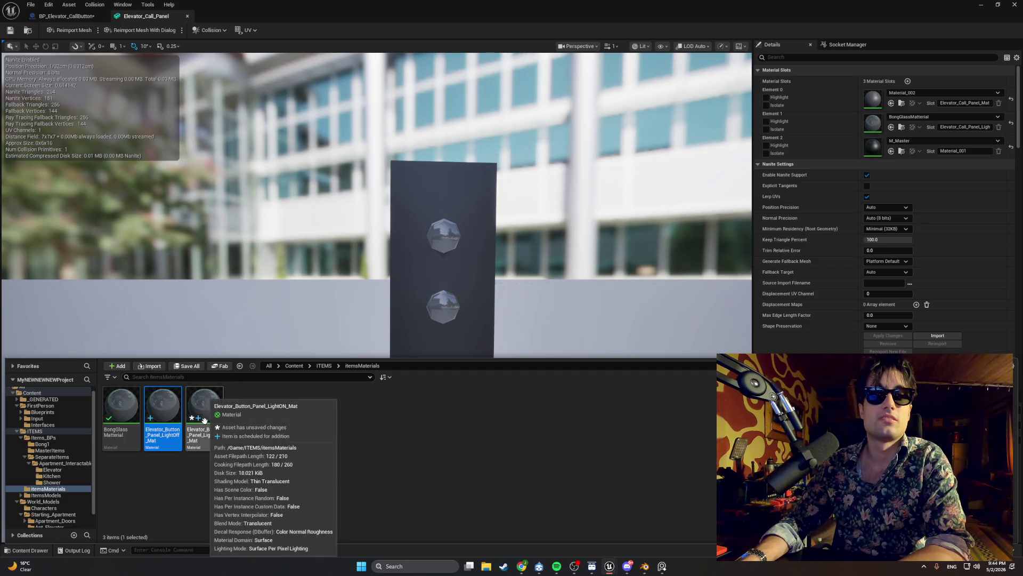
double_click(209, 421)
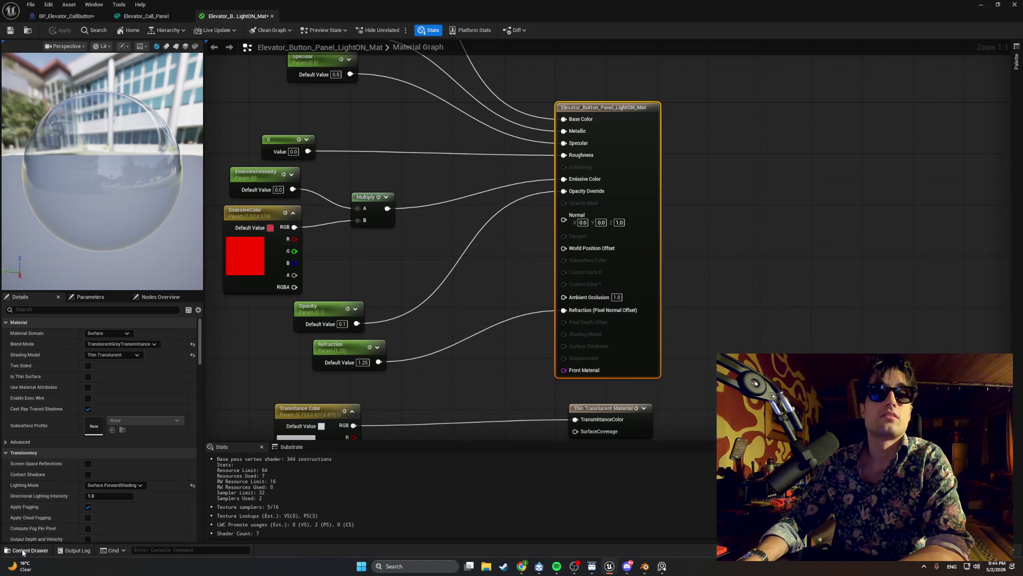
- Delete the old Elevator_Button_Panel_LightOff_Mat material from the folder
left_click(22, 550)
right_click(165, 409)
left_click(187, 439)
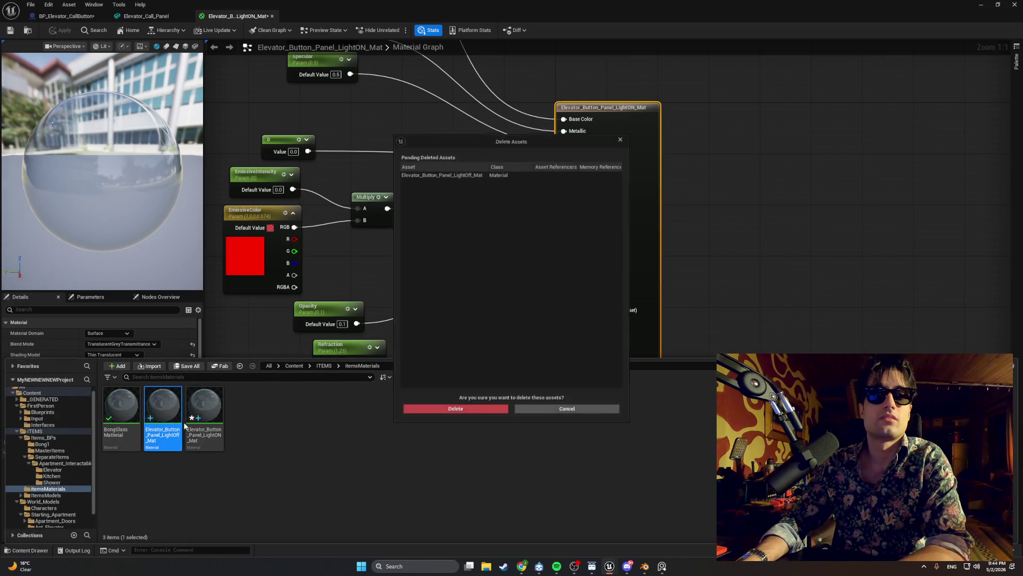
left_click(418, 413)
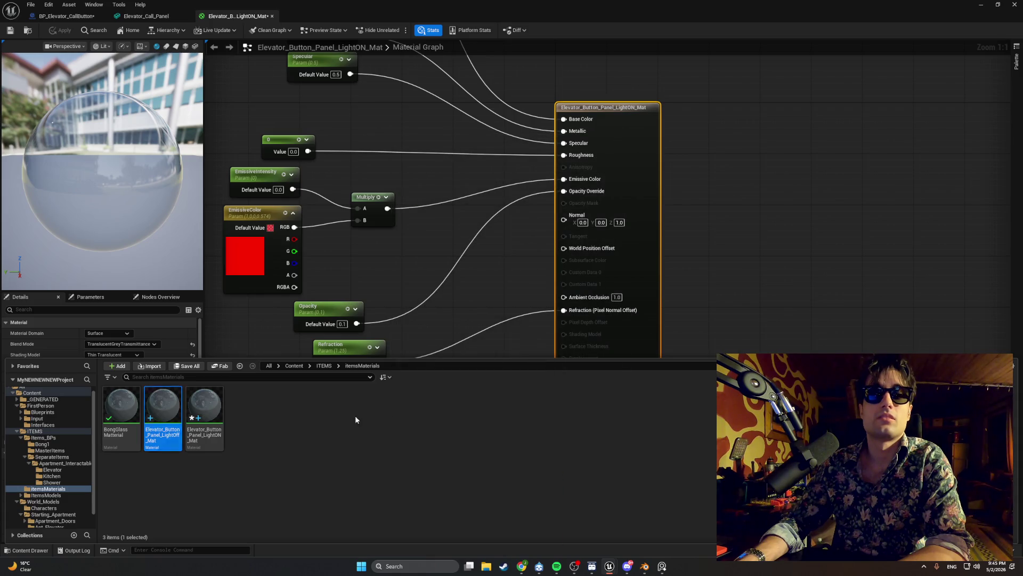
- Duplicate LightON as Elevator_Button_Panel_LightOFF_Mat1 and minimize the material editor
left_click(252, 425)
left_click(164, 411)
key("ctrl+d")
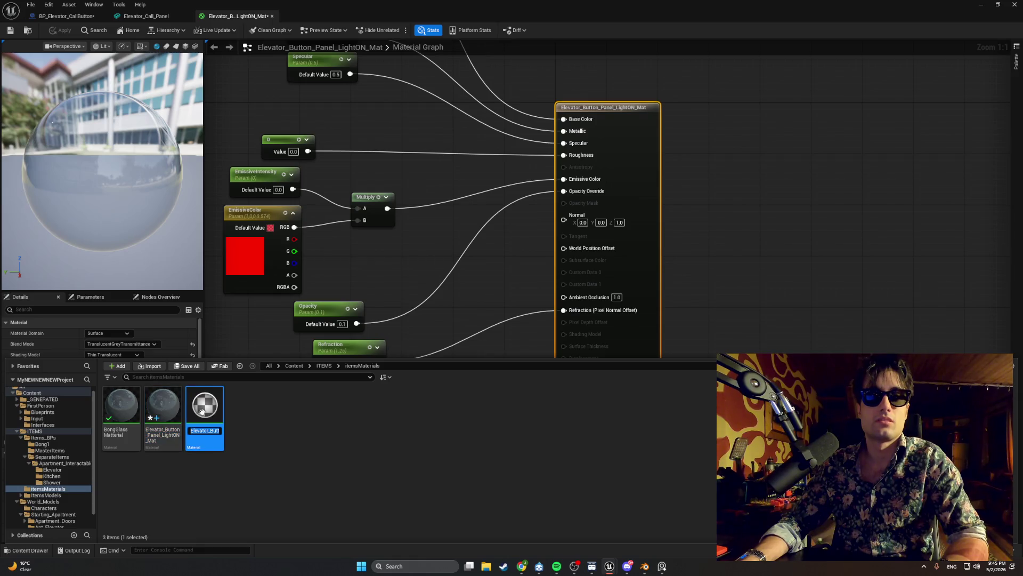
key("End")
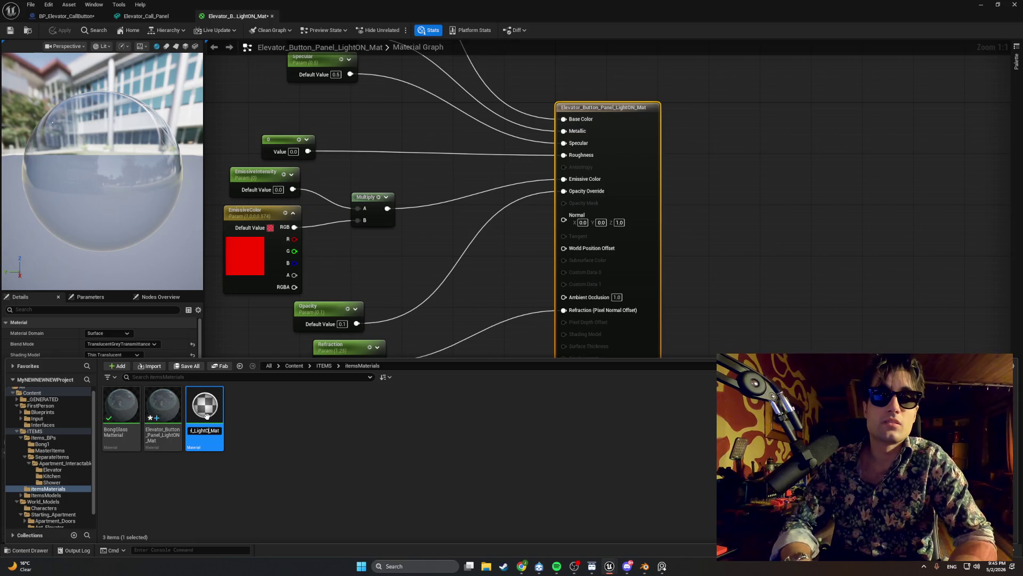
key("Return")
left_click(262, 438)
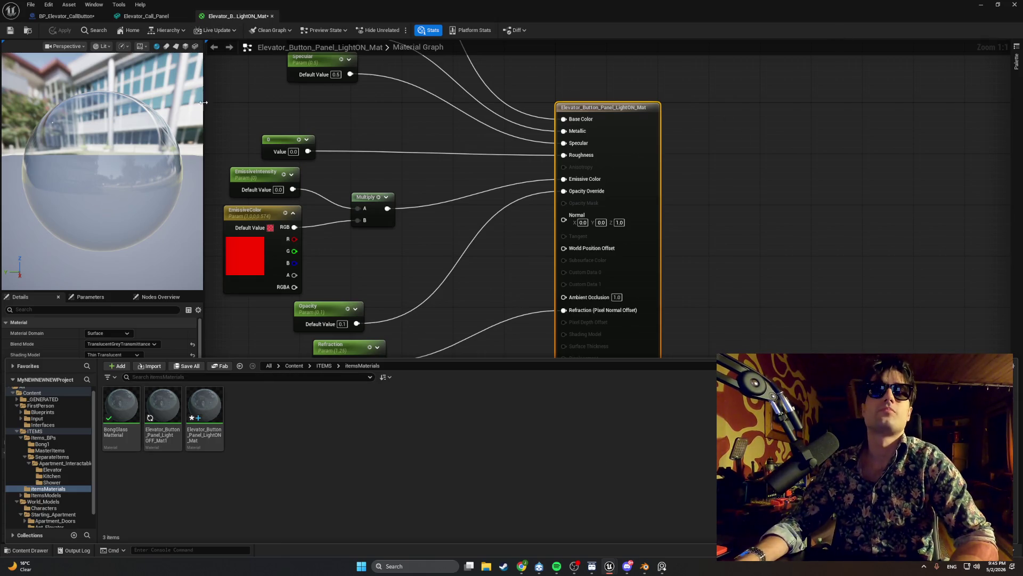
left_click(980, 5)
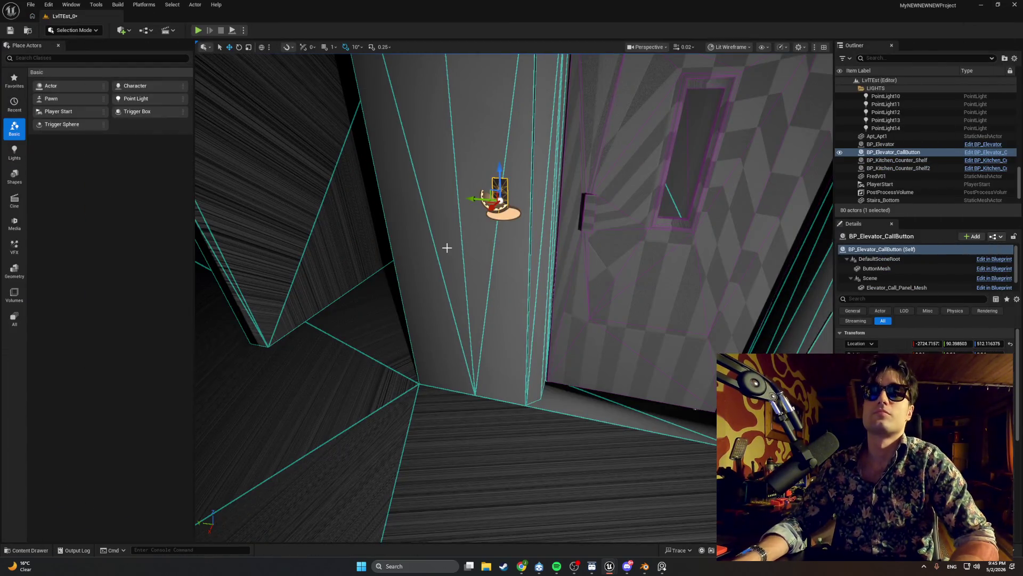
- Browse the Content Drawer to the Kitchen folder, then restore the LightON material editor window
mouse_move(448, 247)
left_mouse_down()
mouse_move(480, 247)
mouse_move(484, 198)
mouse_move(459, 263)
left_mouse_up()
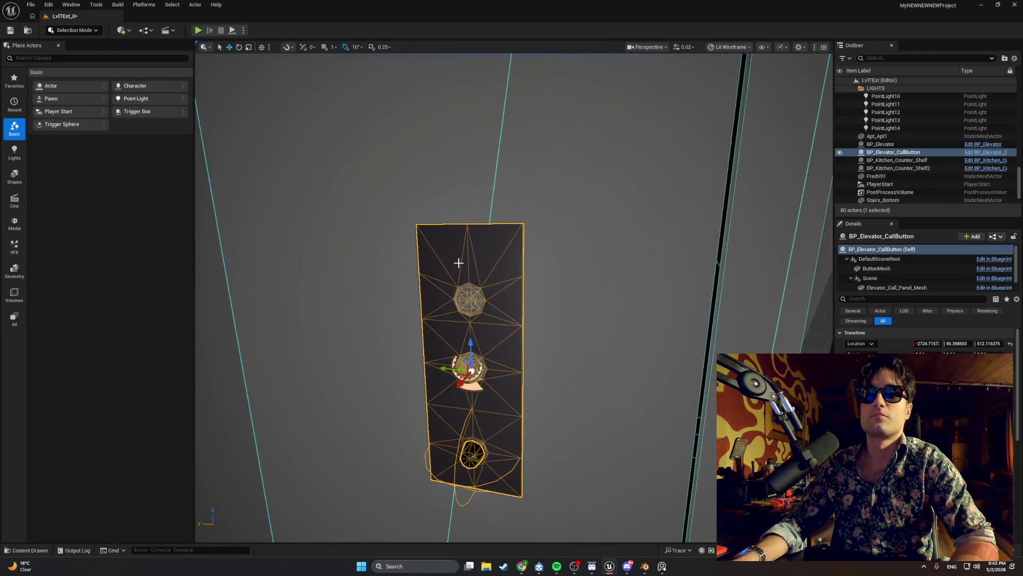
left_click(16, 550)
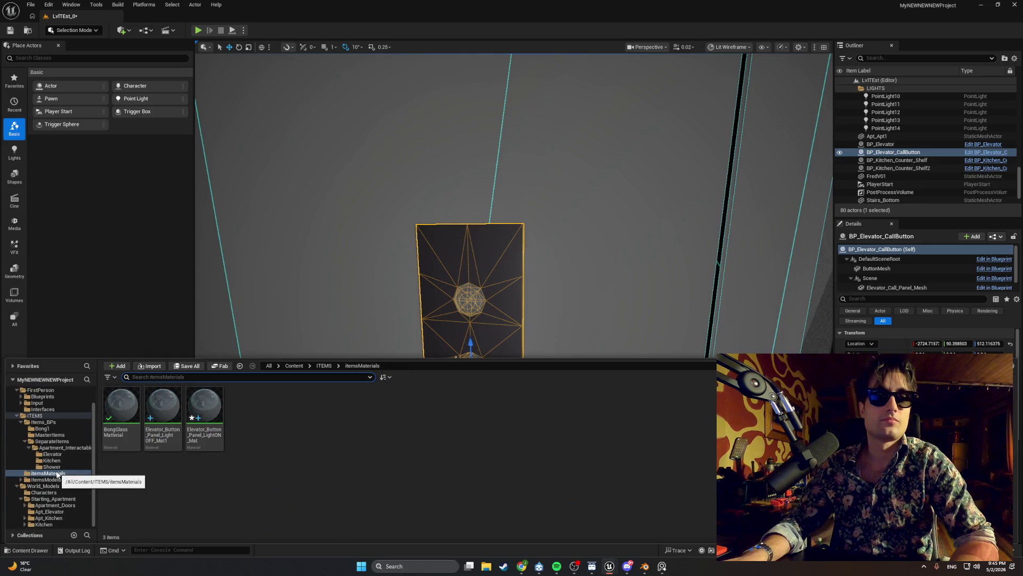
left_click(55, 524)
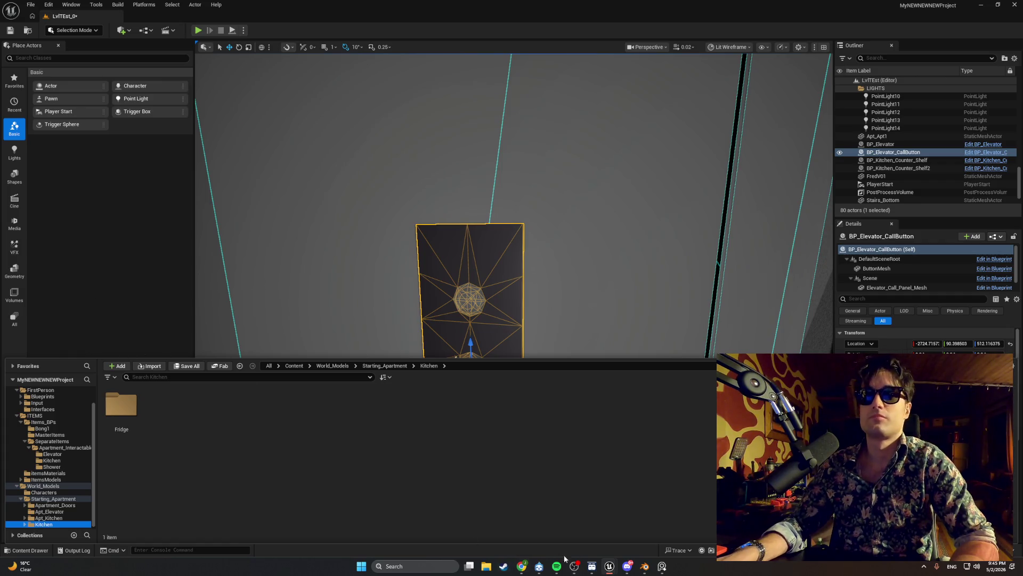
mouse_move(609, 566)
left_click(600, 484)
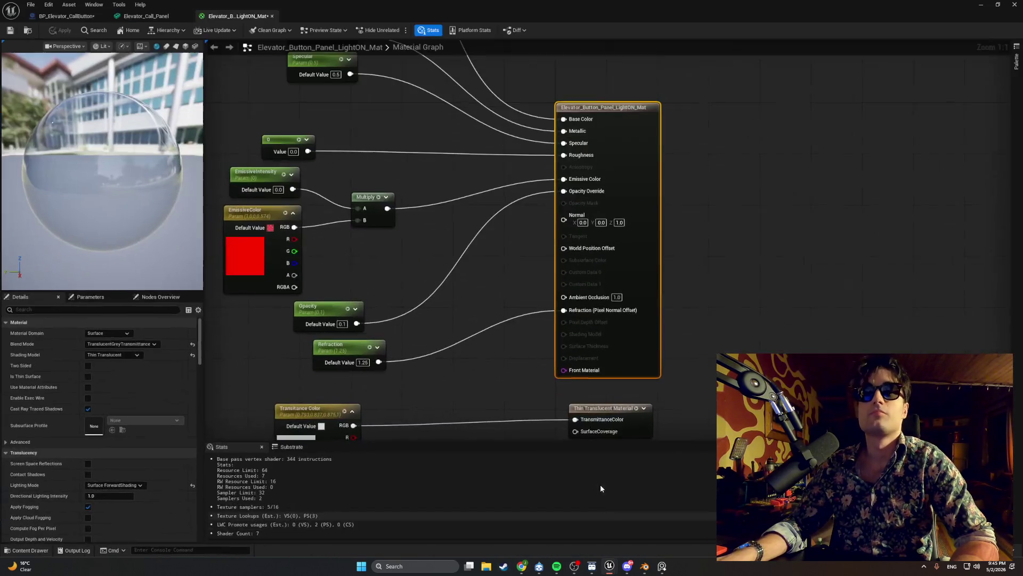
- Replace Element 1's BongGlassMaterial with Elevator_Button_Panel_LightOFF_Mat1, keeping Element 0 unchanged, and return to the level
left_click(127, 12)
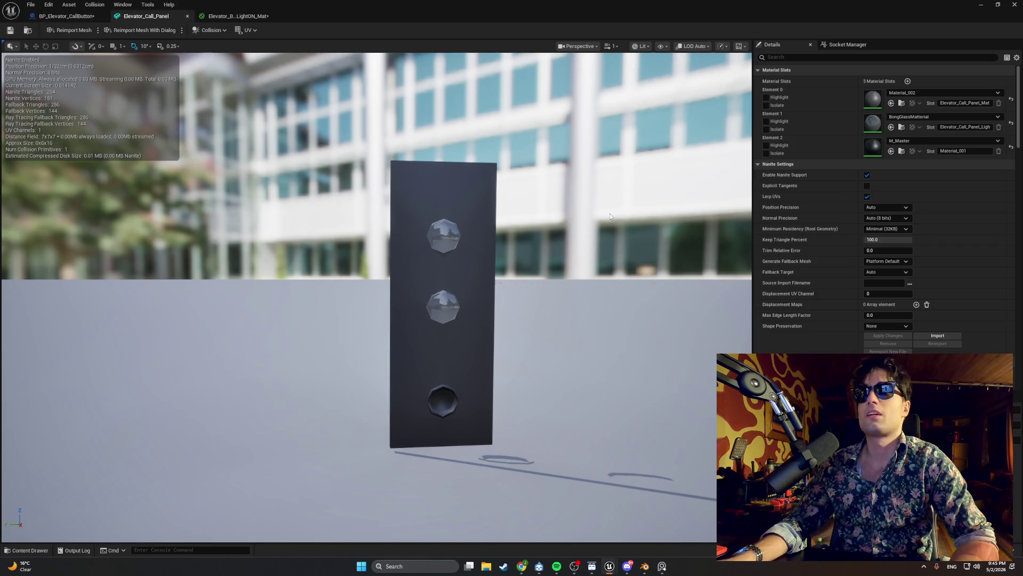
left_click(934, 92)
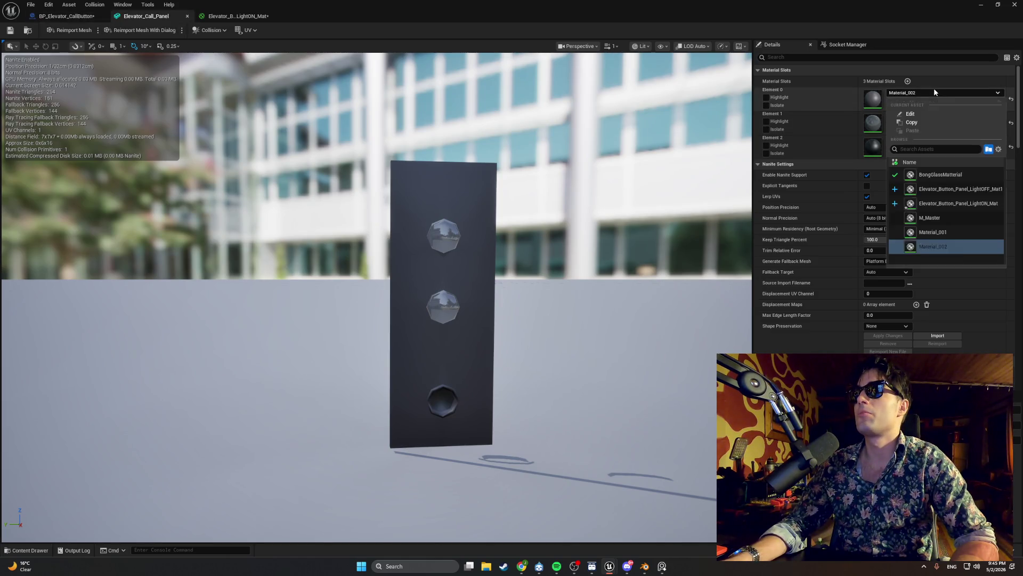
left_click(931, 191)
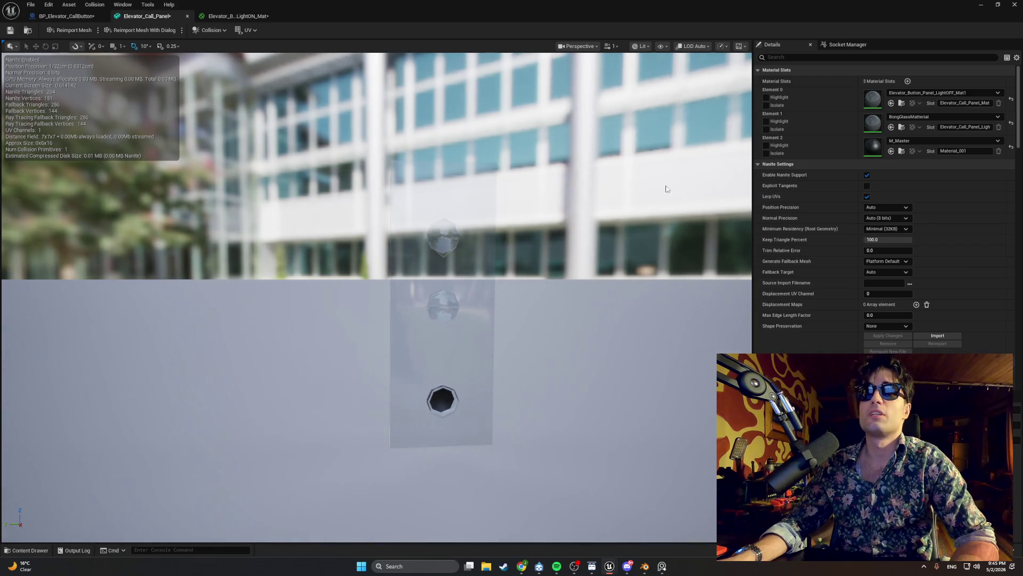
key("ctrl+z")
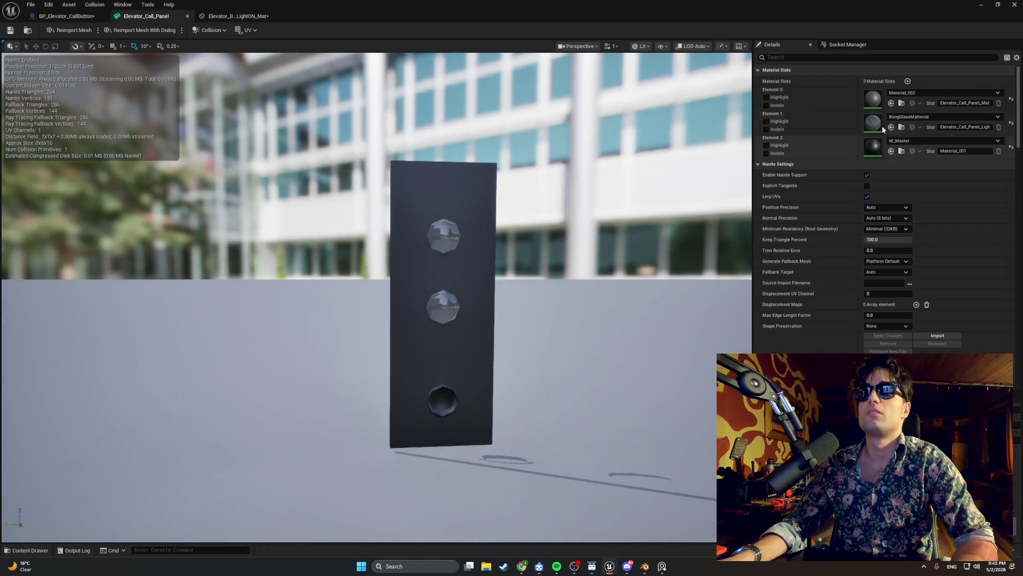
left_click(931, 117)
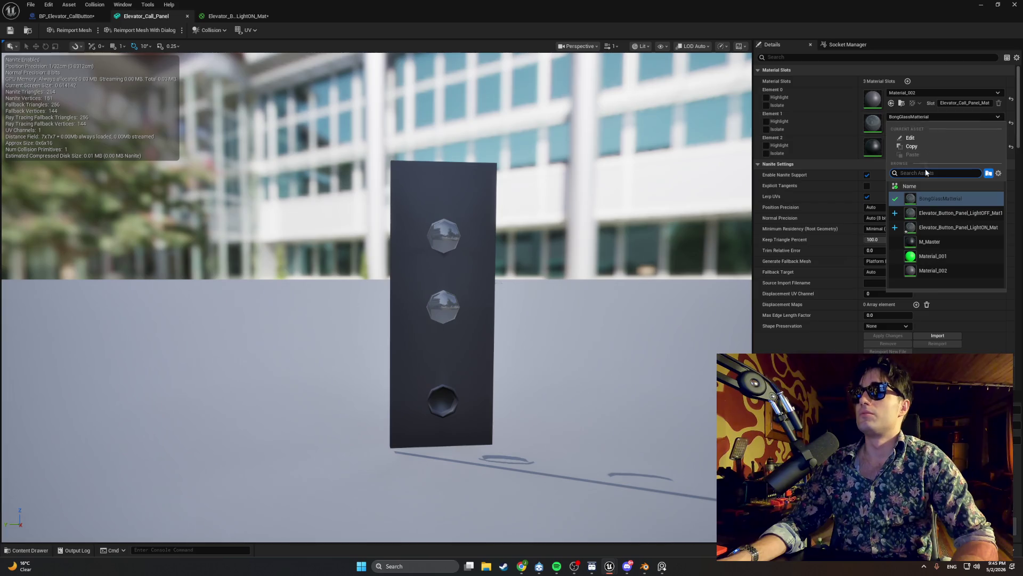
left_click(921, 214)
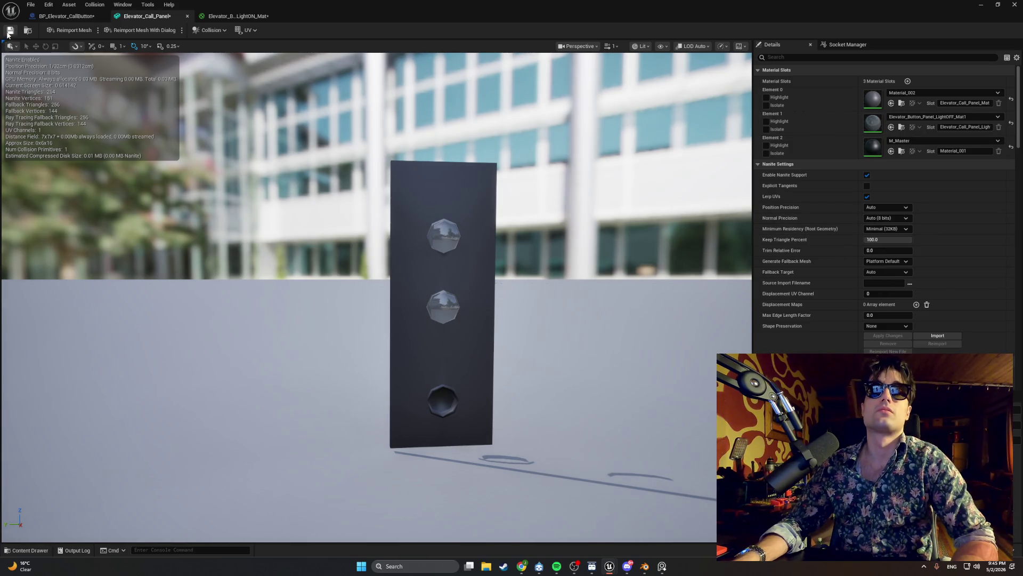
left_click(977, 10)
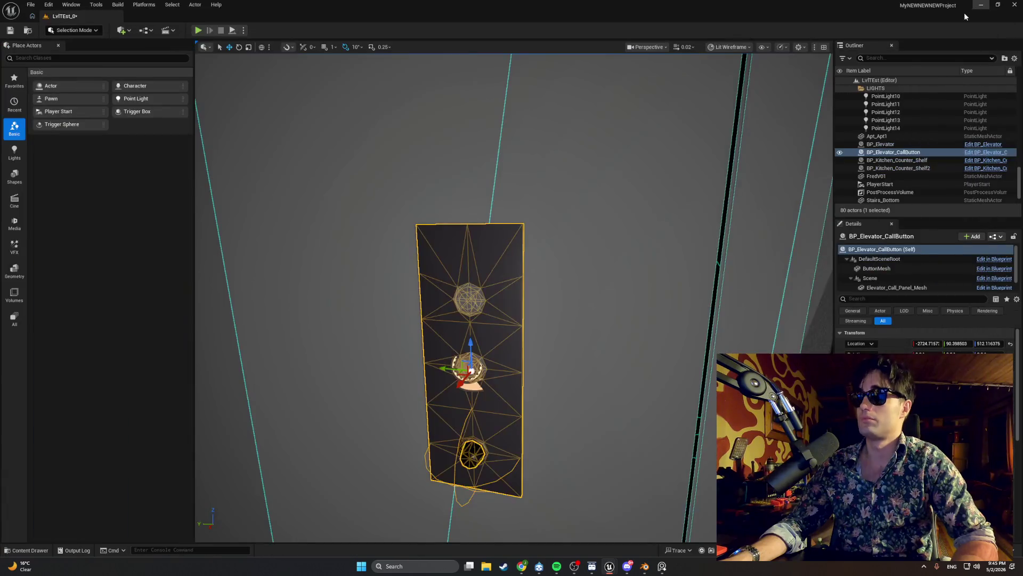
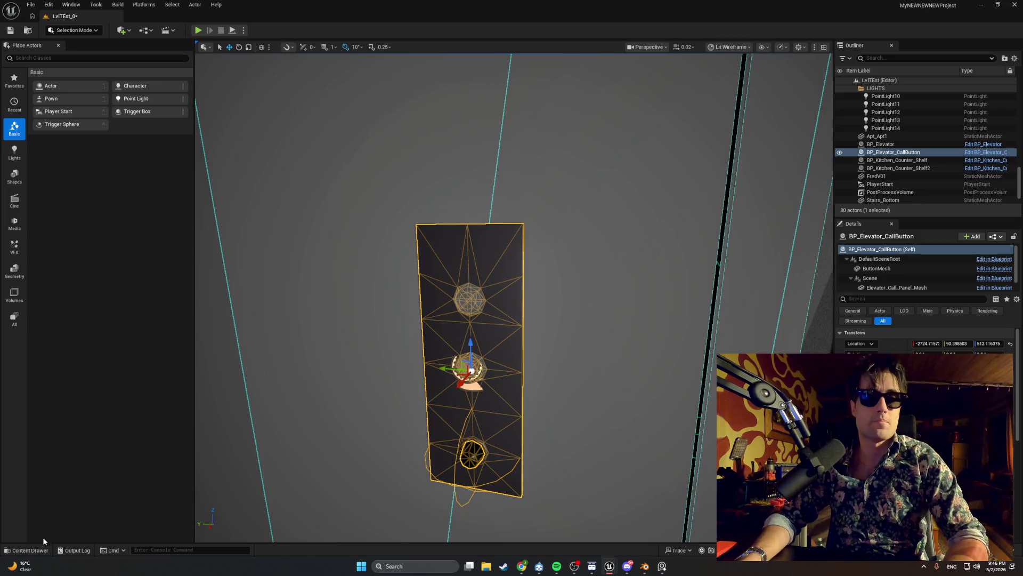
- Bring the Elevator_Call_Panel Static Mesh Editor, with its three material slots, to the front
left_click(32, 550)
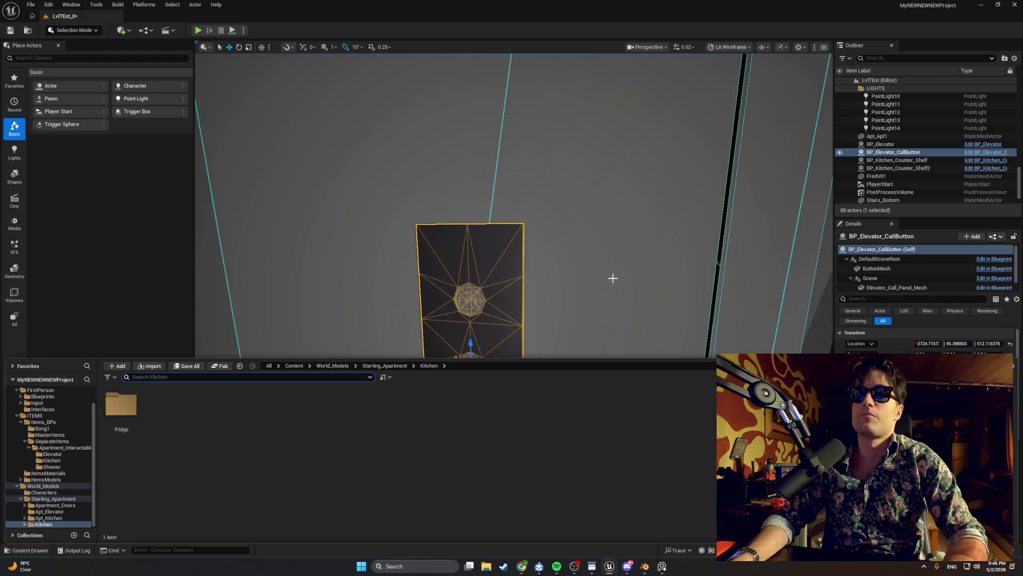
mouse_move(612, 278)
left_mouse_down()
mouse_move(693, 282)
mouse_move(629, 255)
mouse_move(611, 278)
left_mouse_up()
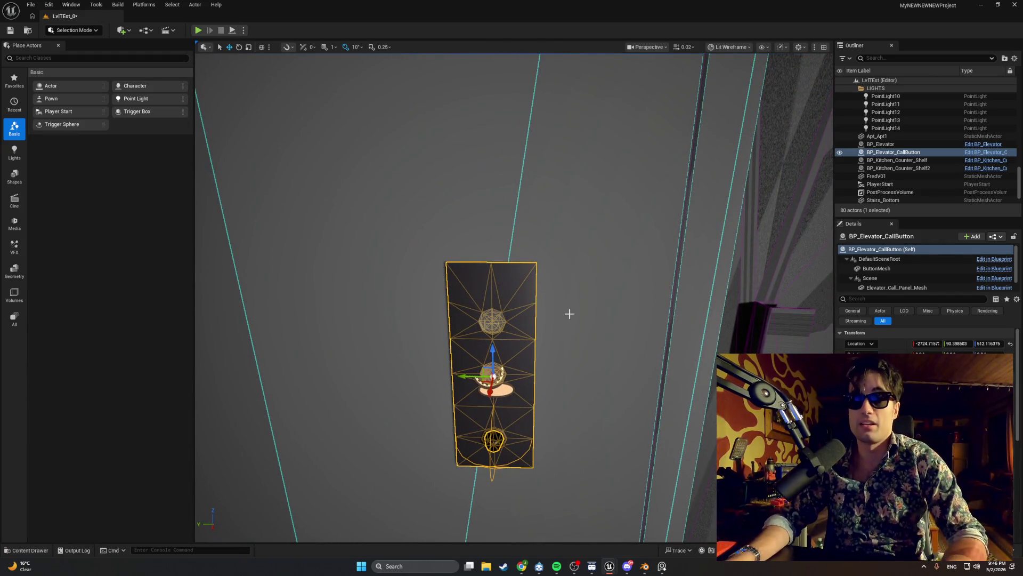
mouse_move(606, 568)
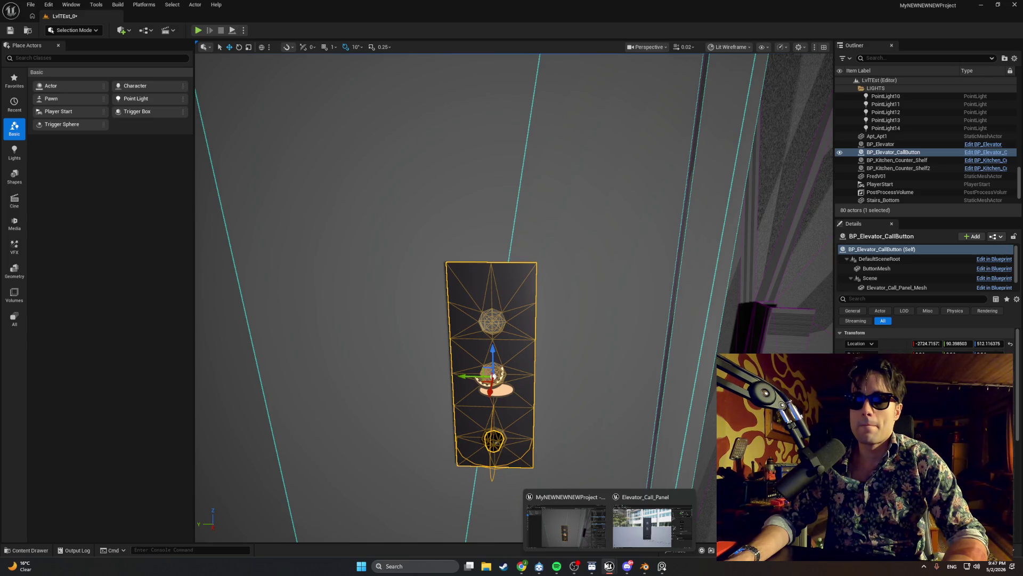
left_click(632, 539)
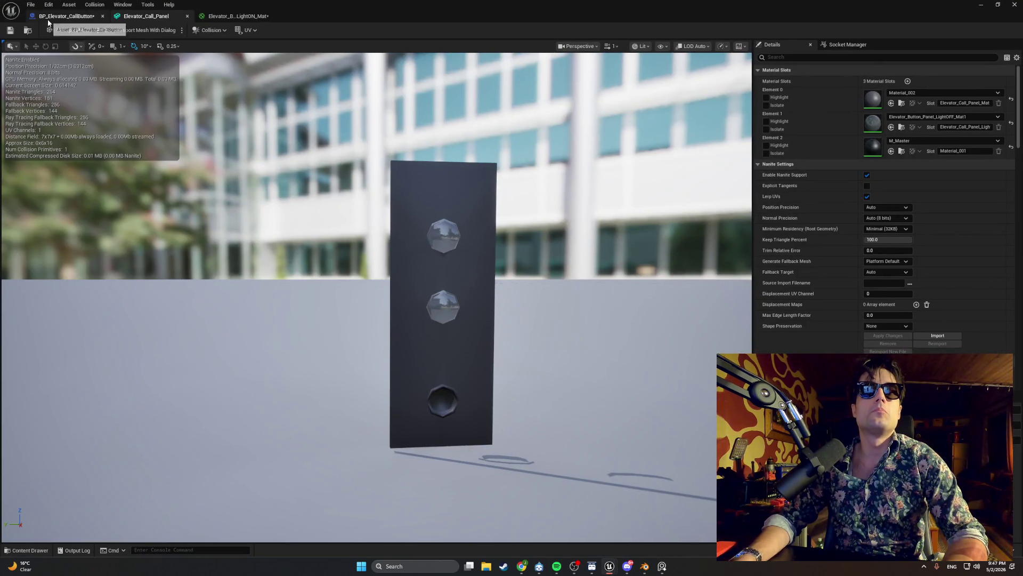
- Review the BP_Elevator_CallButton event graph, then return to the level editor
left_click(64, 16)
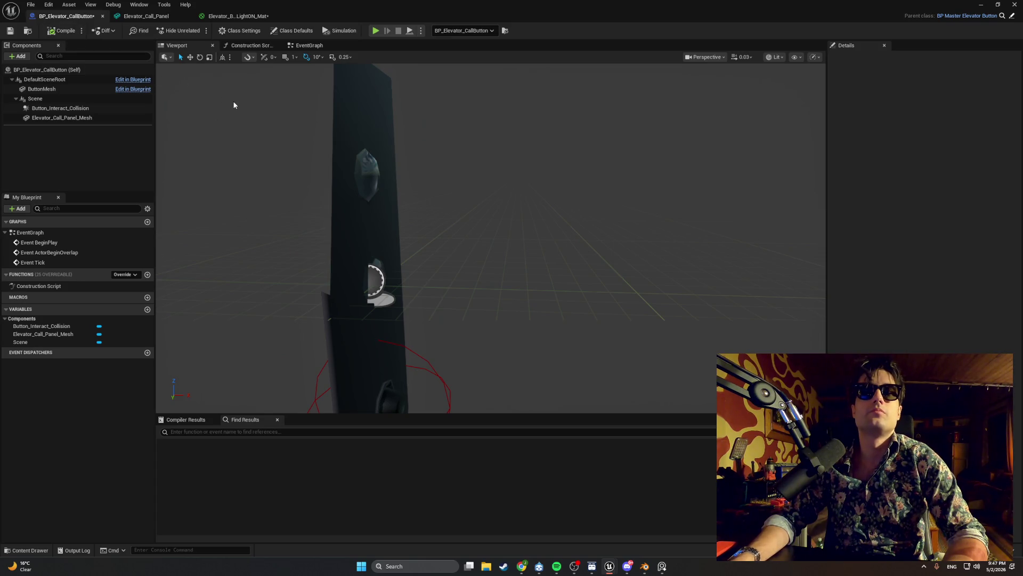
left_click_drag(235, 113, 236, 113)
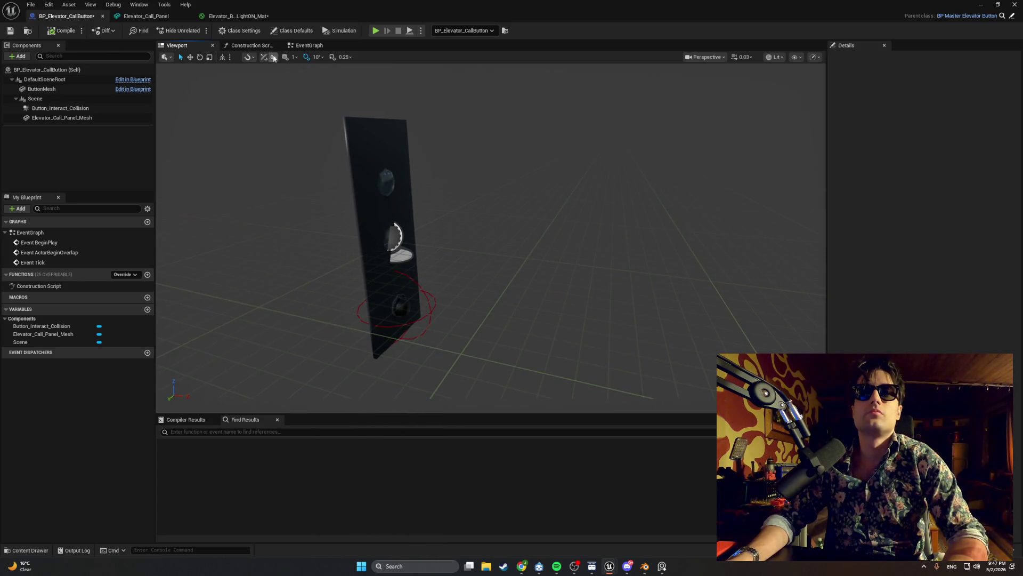
left_click(301, 46)
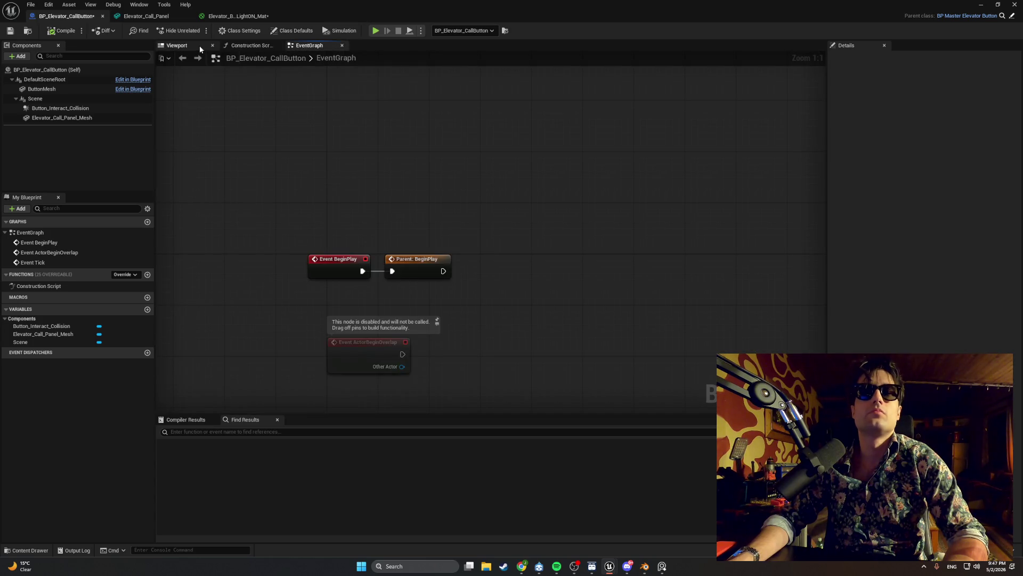
key("ctrl+space")
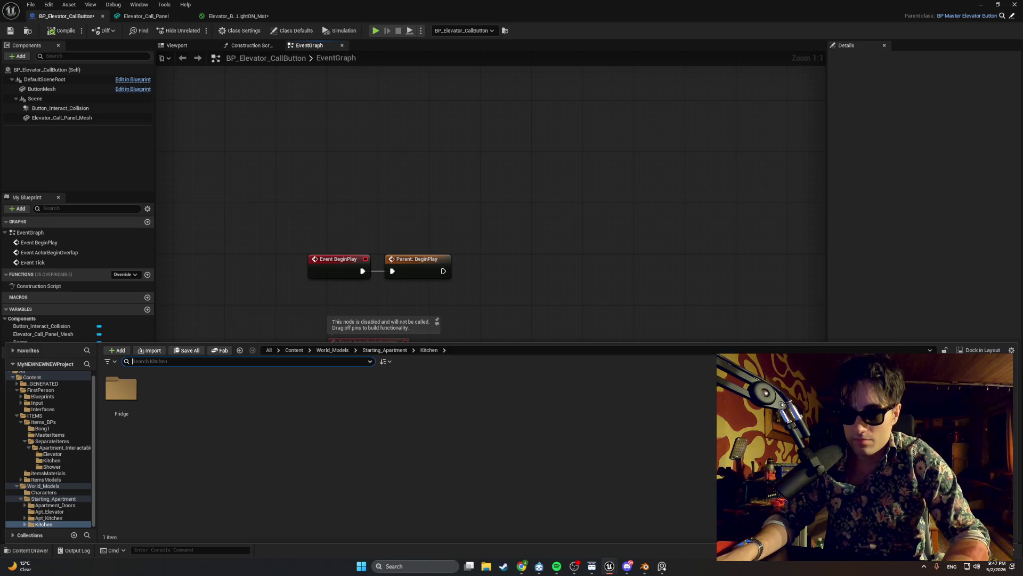
key("alt+Tab")
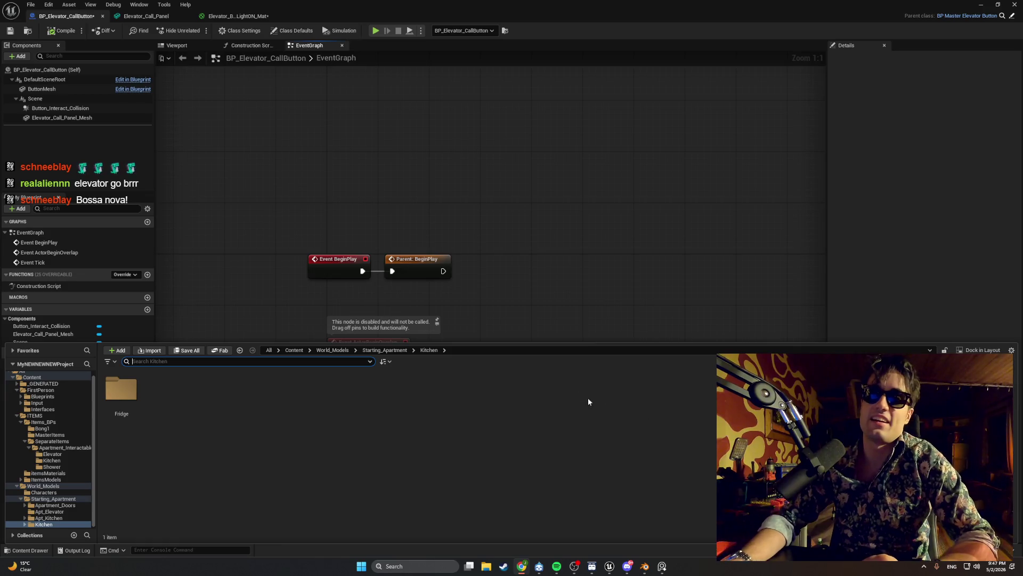
left_click(500, 315)
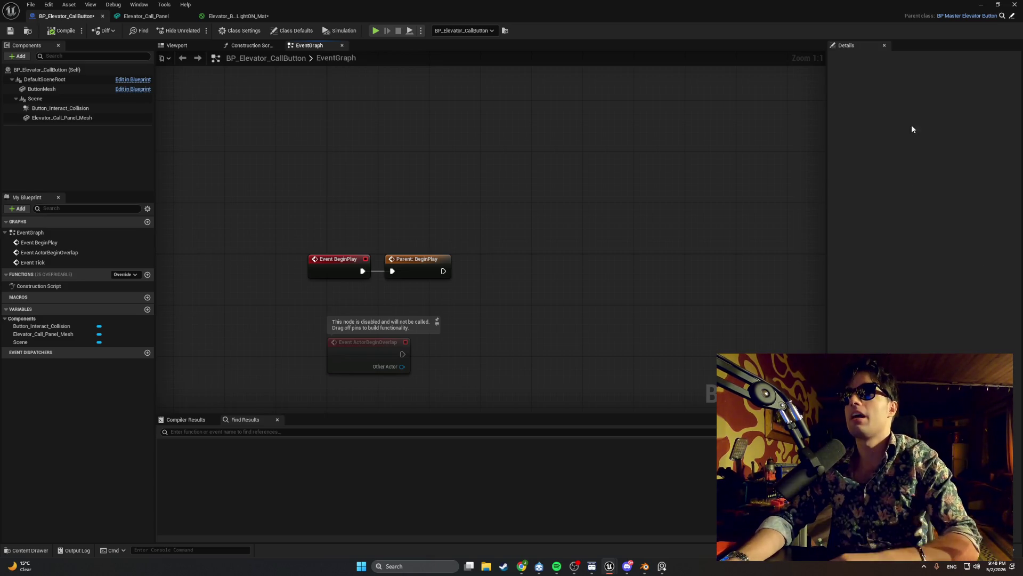
left_click(981, 4)
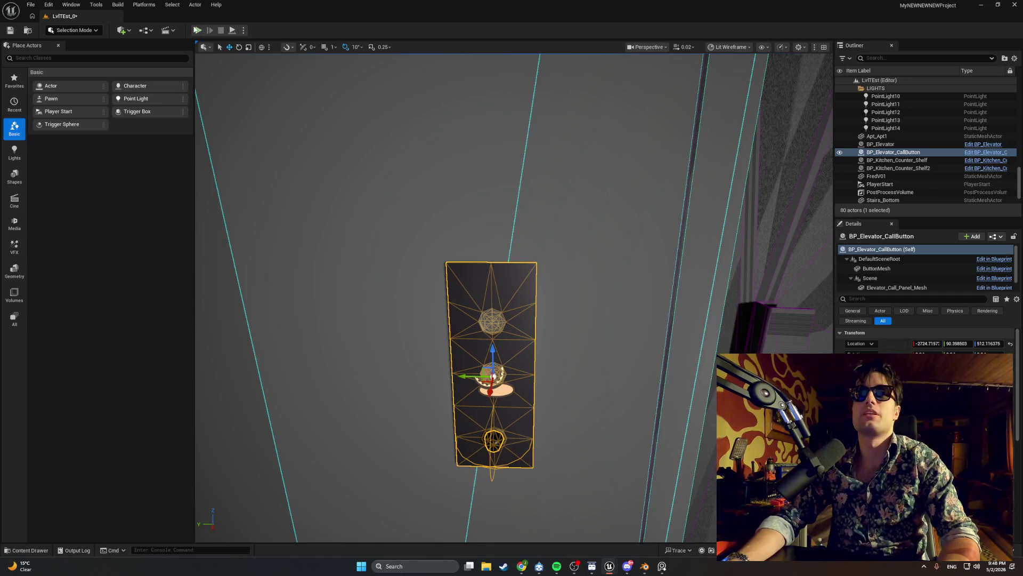
- Play-test the level by walking to the elevator call button panel, then stop the session
left_click(198, 29)
left_click(400, 209)
key("w")
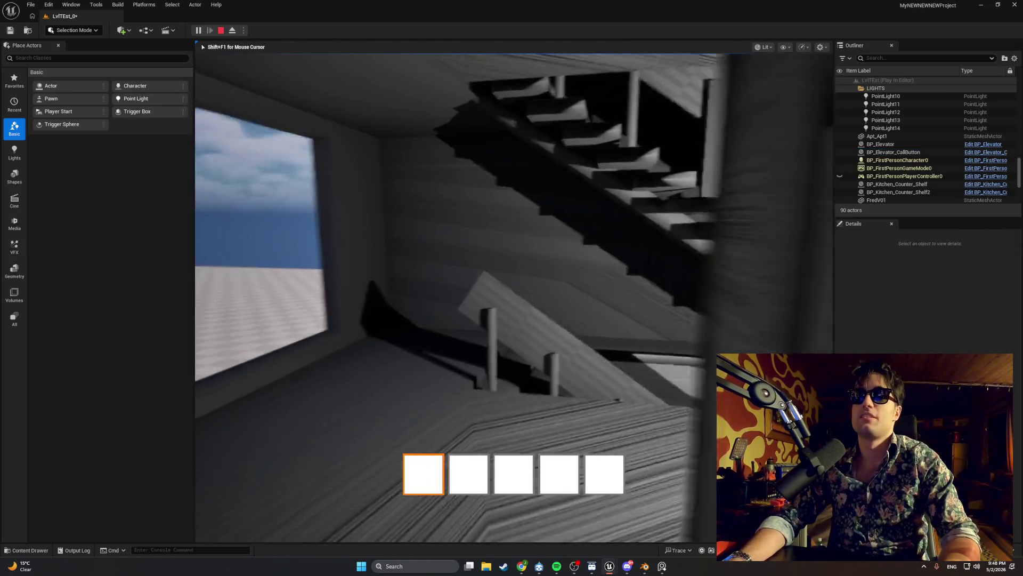
key("w")
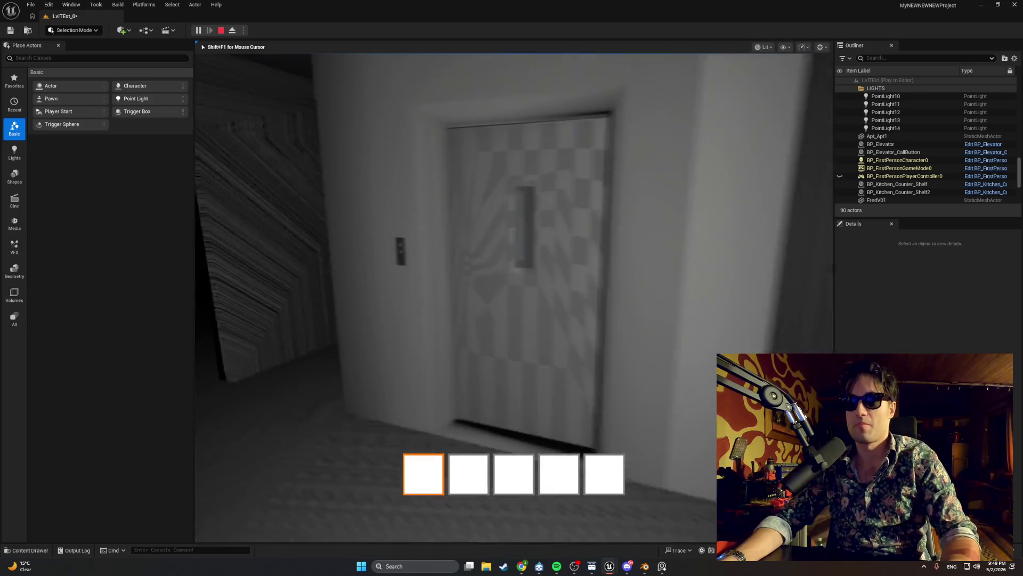
key("Escape")
- Inspect the call panel around the elevator door frame, then return to BP_Elevator_CallButton's event graph
scroll(514, 298, "up", 5)
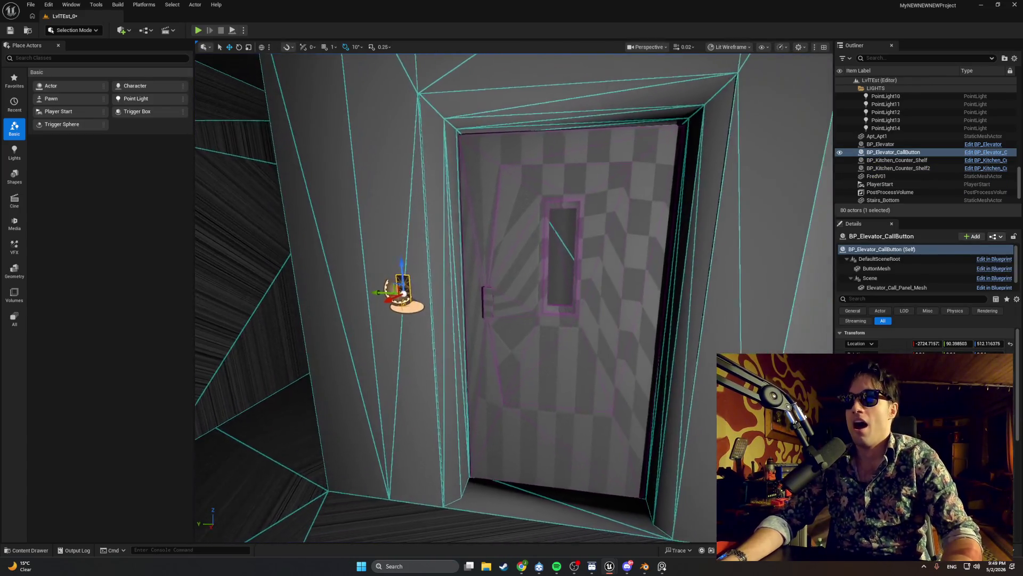
scroll(515, 297, "up", 5)
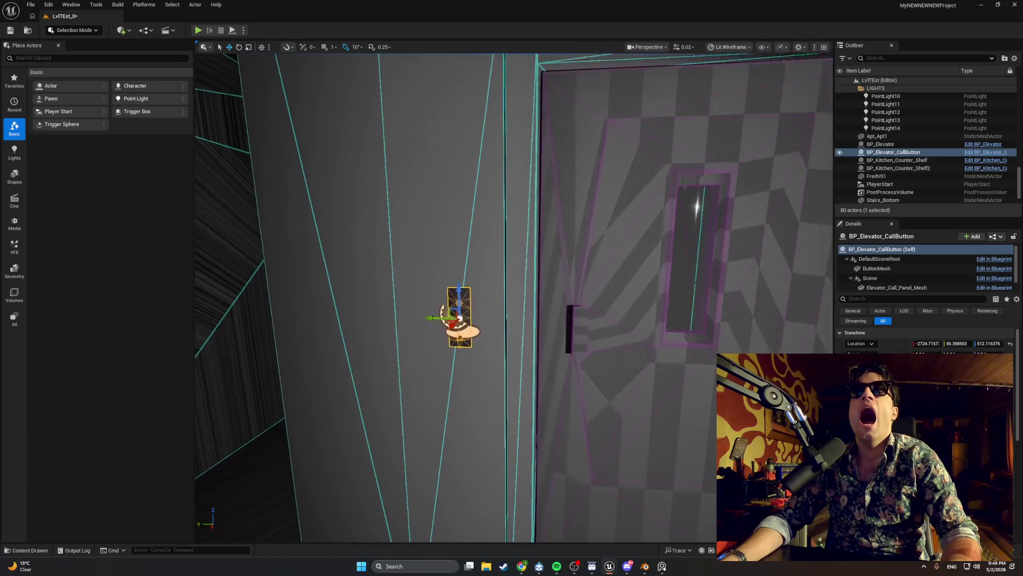
scroll(515, 297, "up", 5)
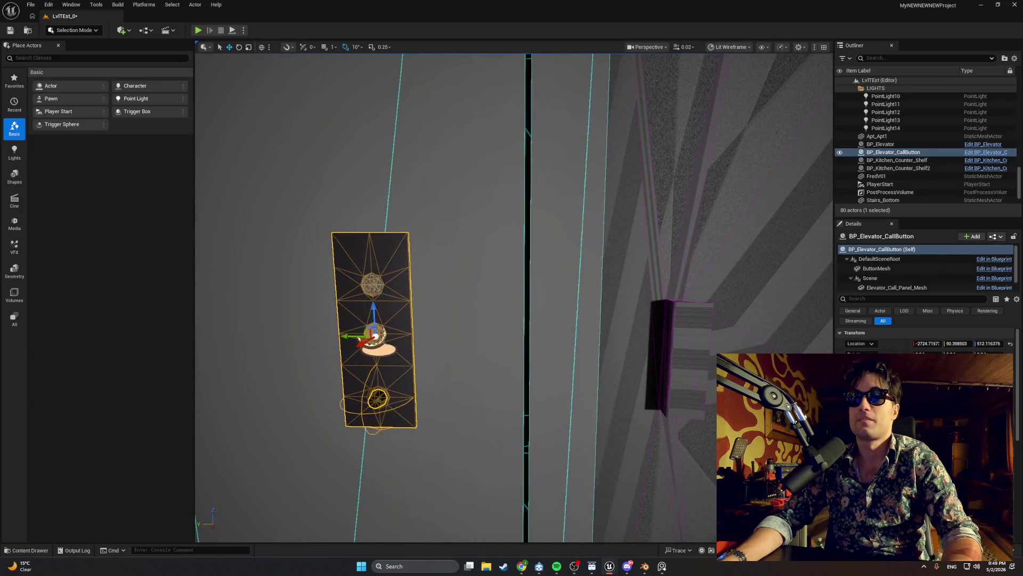
left_click(514, 299)
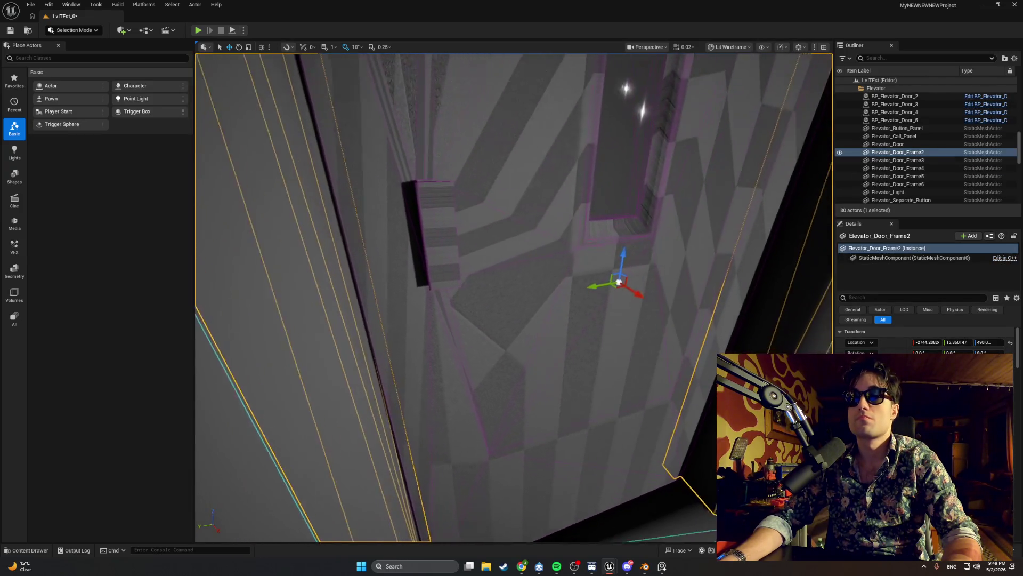
scroll(515, 297, "up", 5)
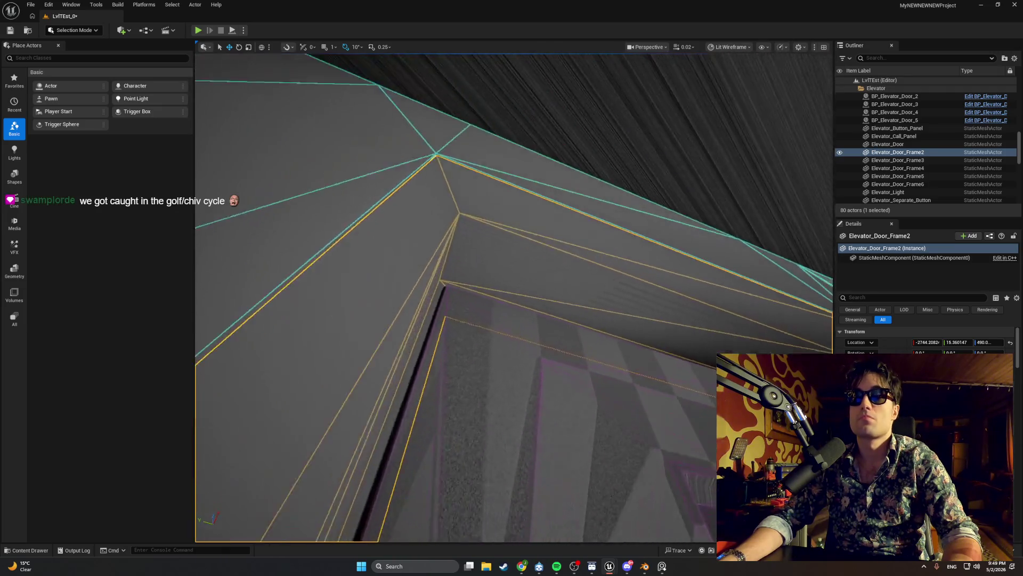
scroll(515, 297, "down", 5)
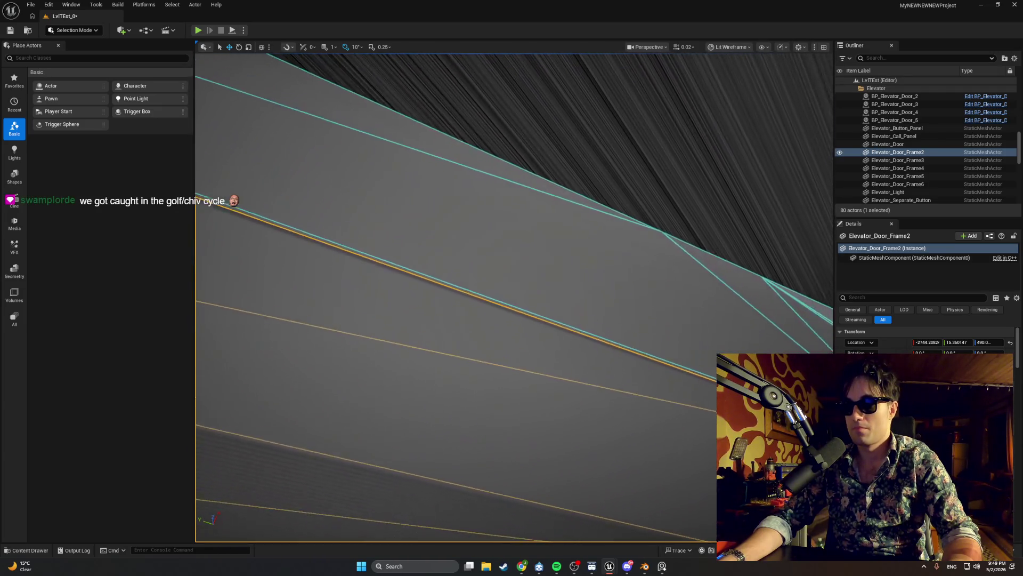
scroll(515, 297, "down", 5)
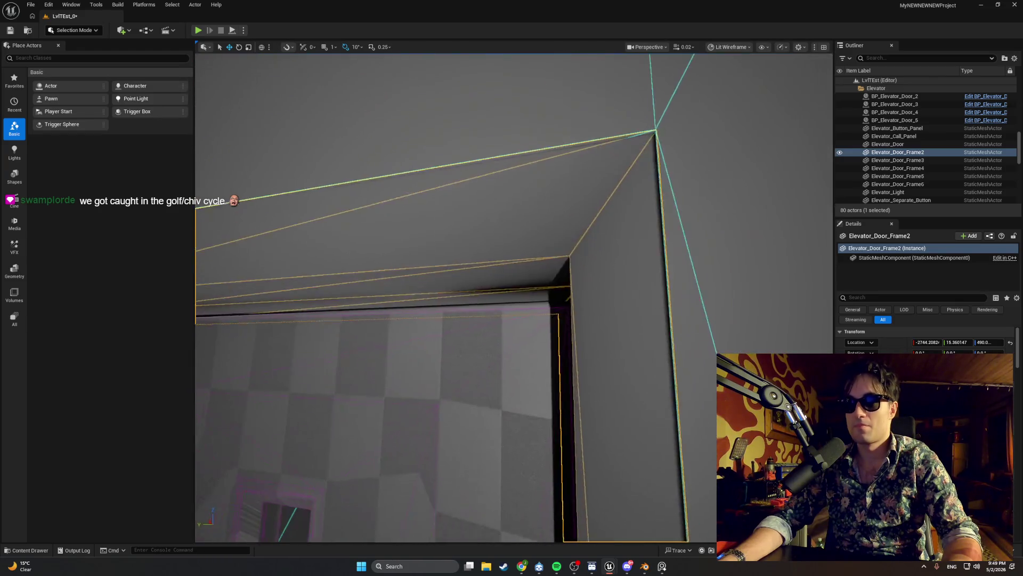
scroll(515, 298, "down", 5)
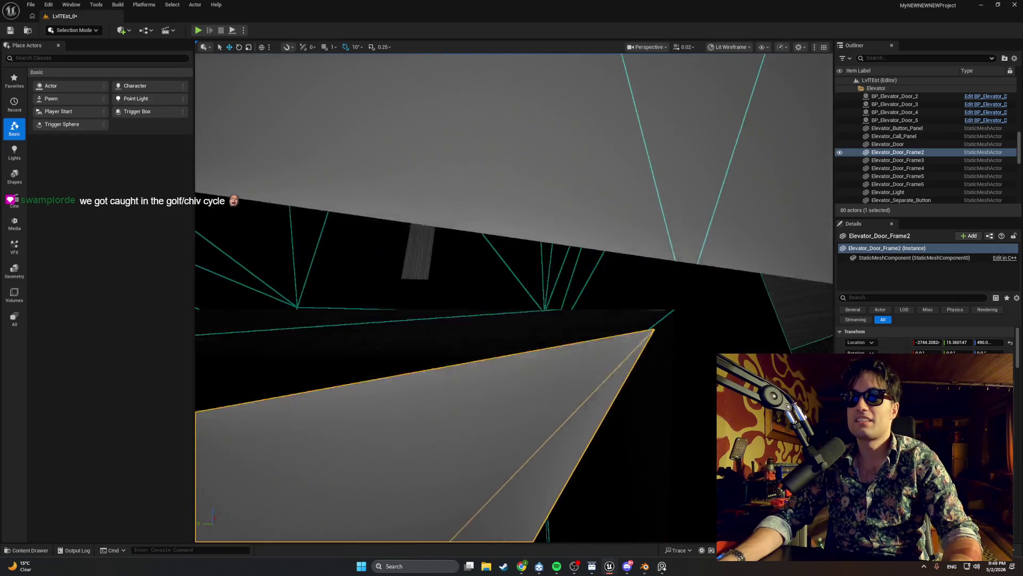
scroll(515, 297, "down", 5)
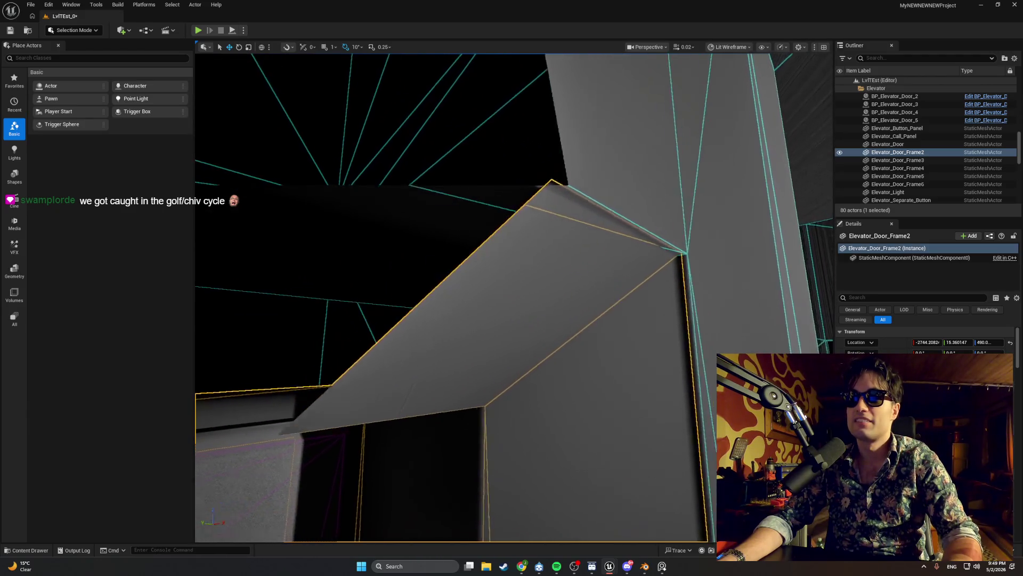
scroll(515, 298, "down", 5)
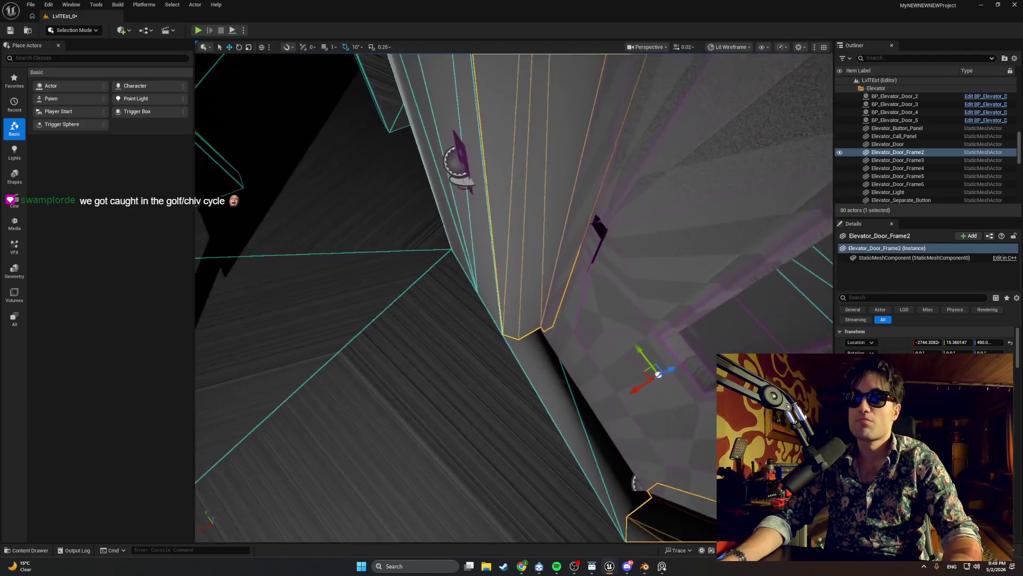
scroll(515, 297, "down", 5)
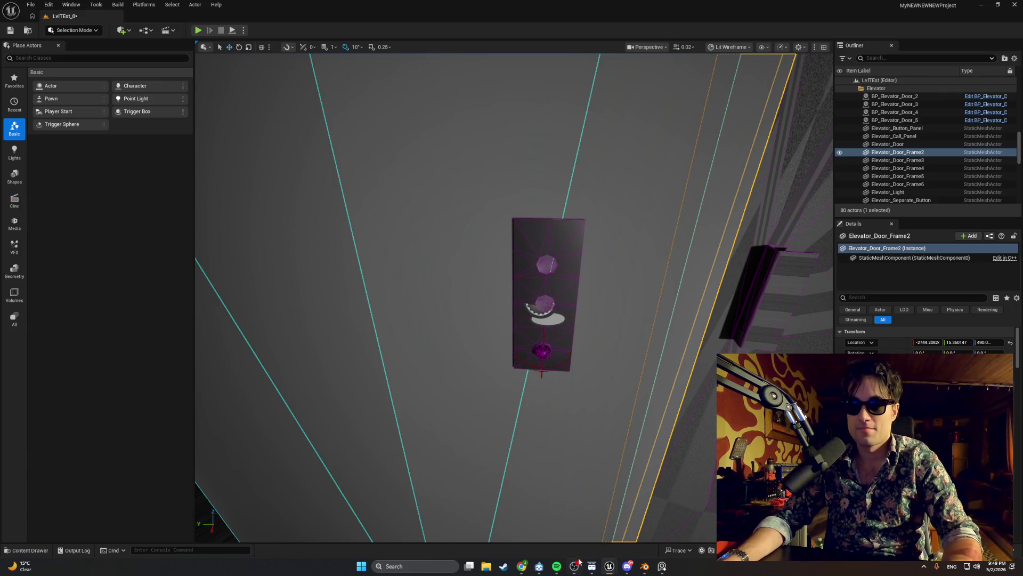
mouse_move(609, 565)
left_click(635, 537)
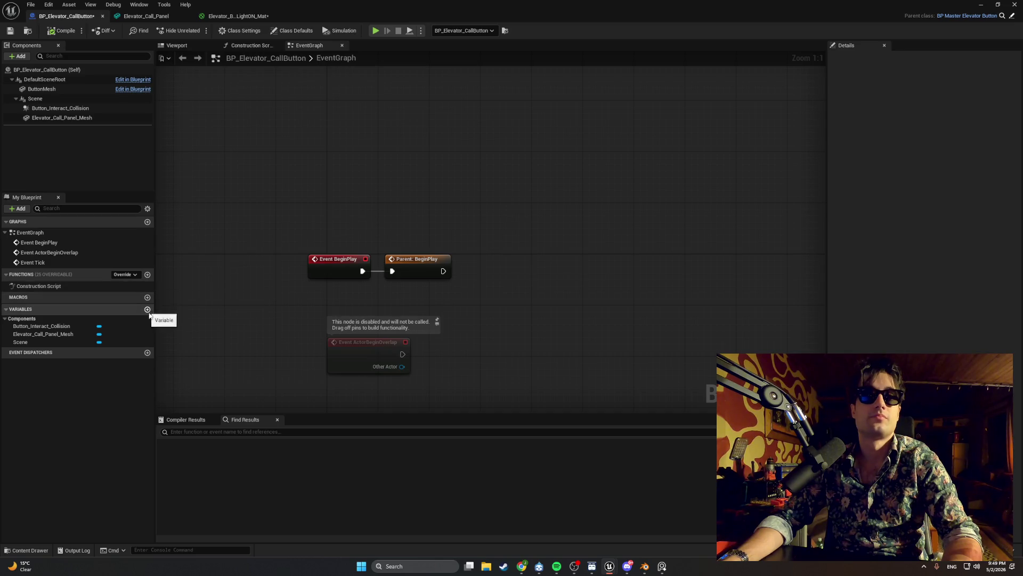
- Add a LightMat variable typed as a Material Instance Dynamic object reference
left_click(148, 311)
type("Li")
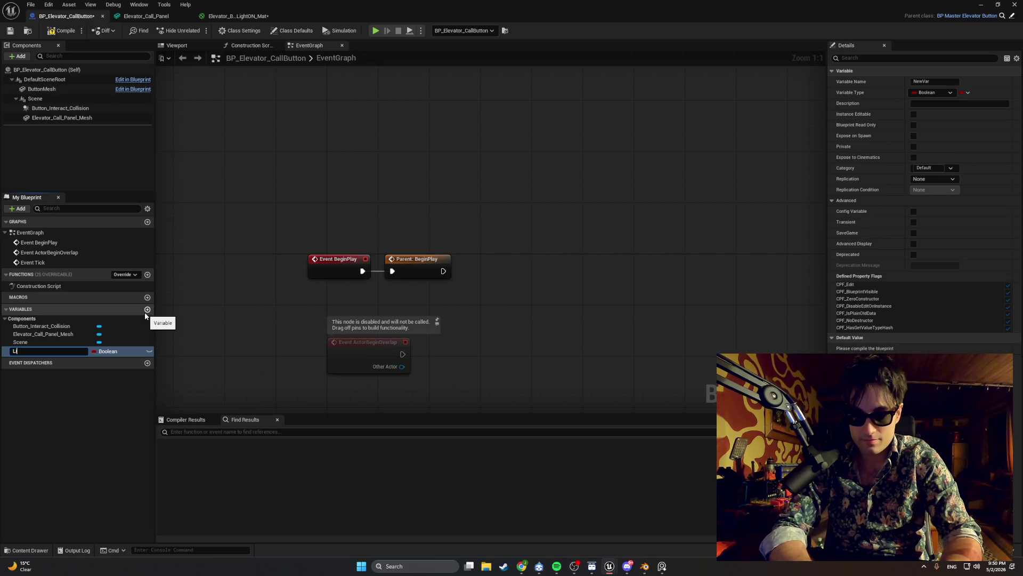
type("ghtMat")
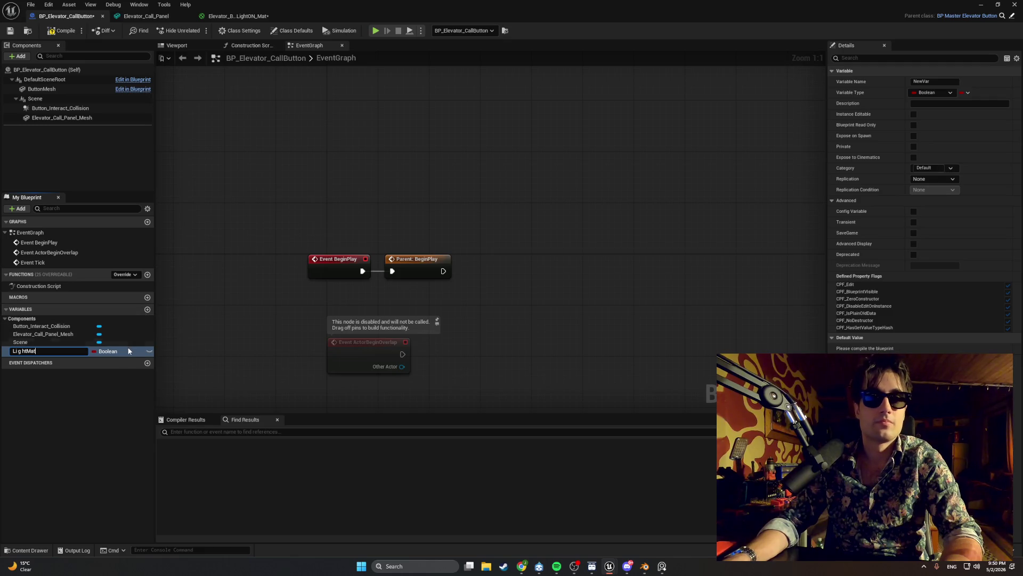
left_click(124, 351)
left_click(124, 351)
type("Materi")
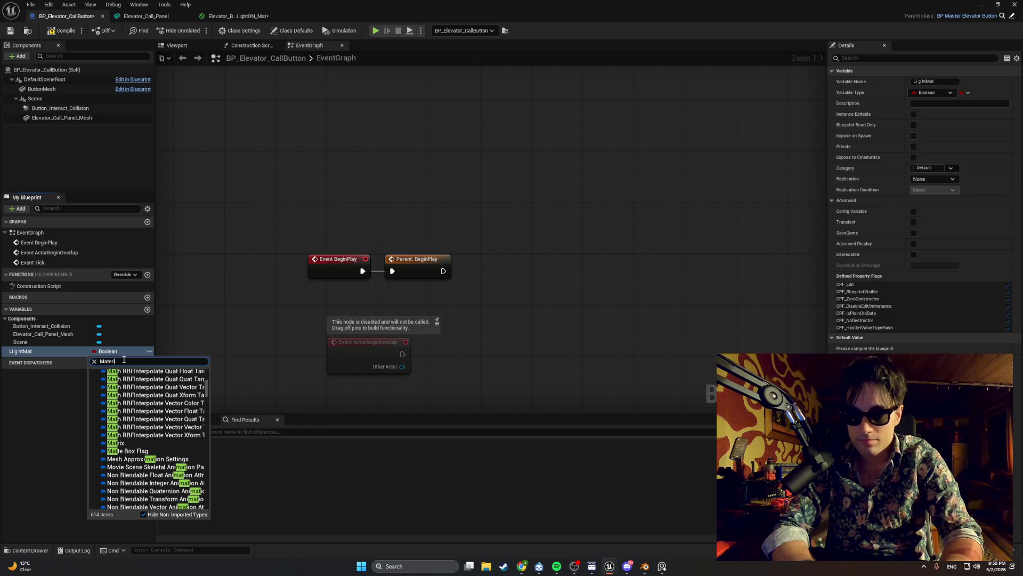
type("al Instance")
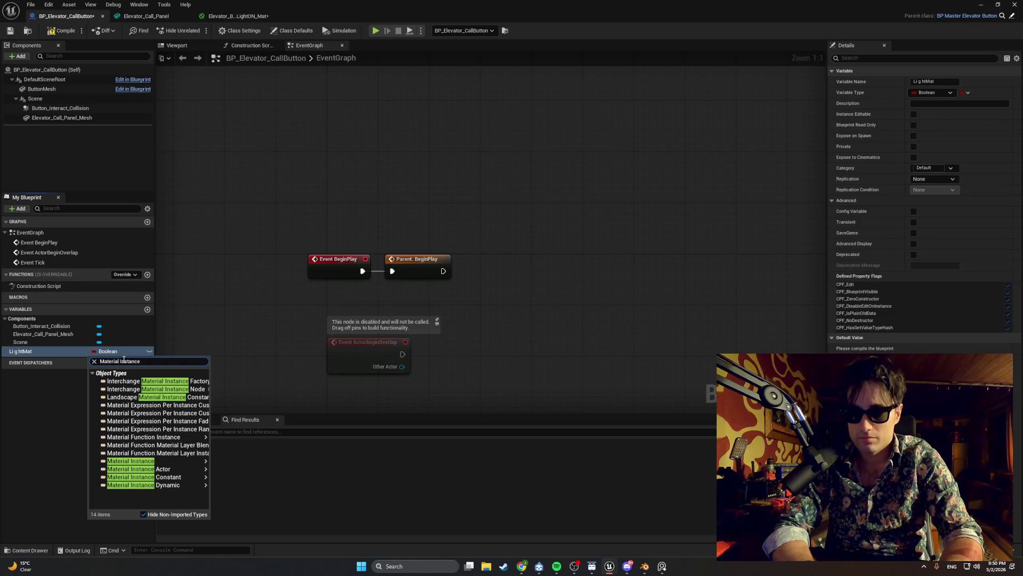
type(" Dyna")
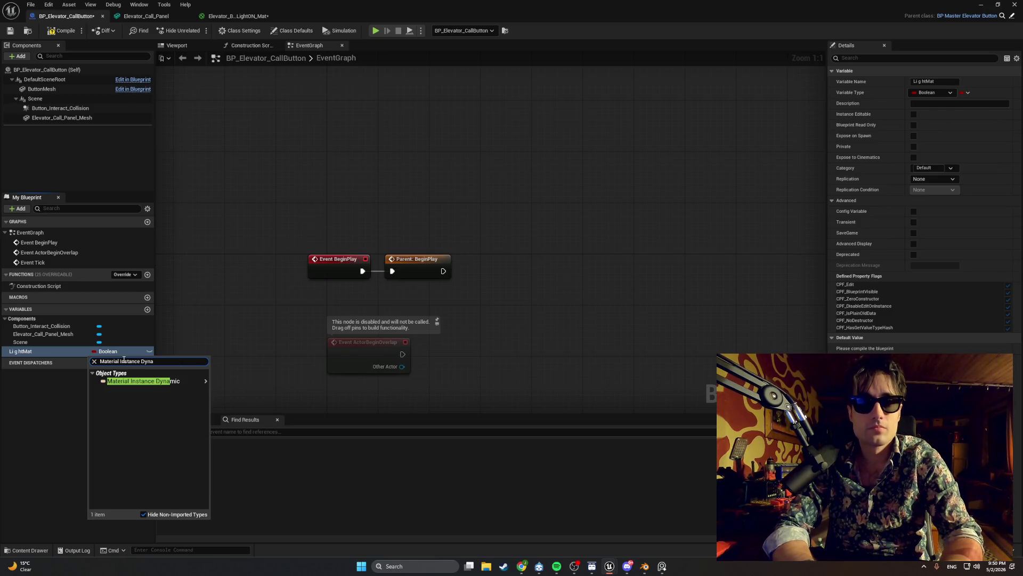
left_click(136, 382)
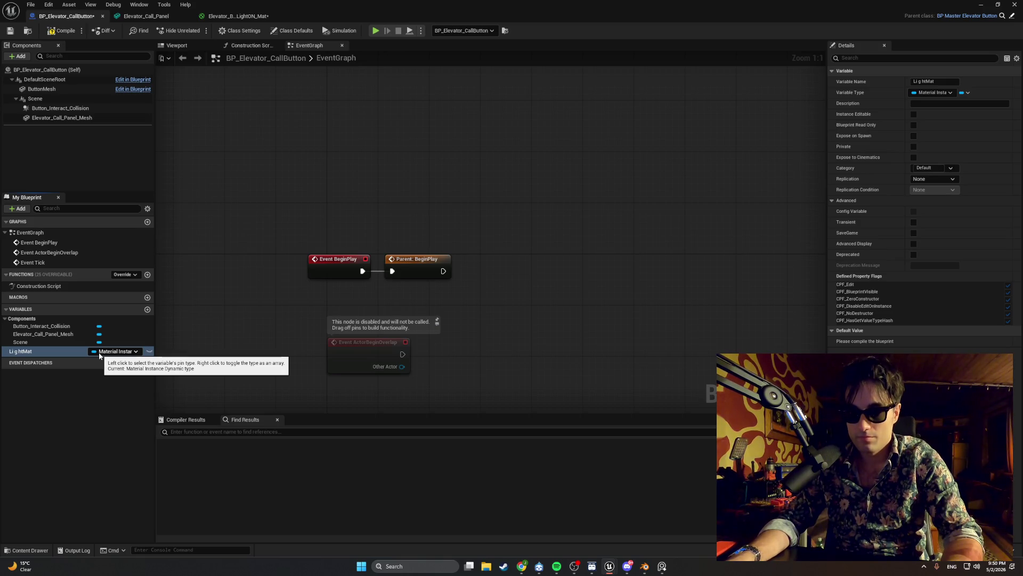
left_click_drag(353, 298, 270, 296)
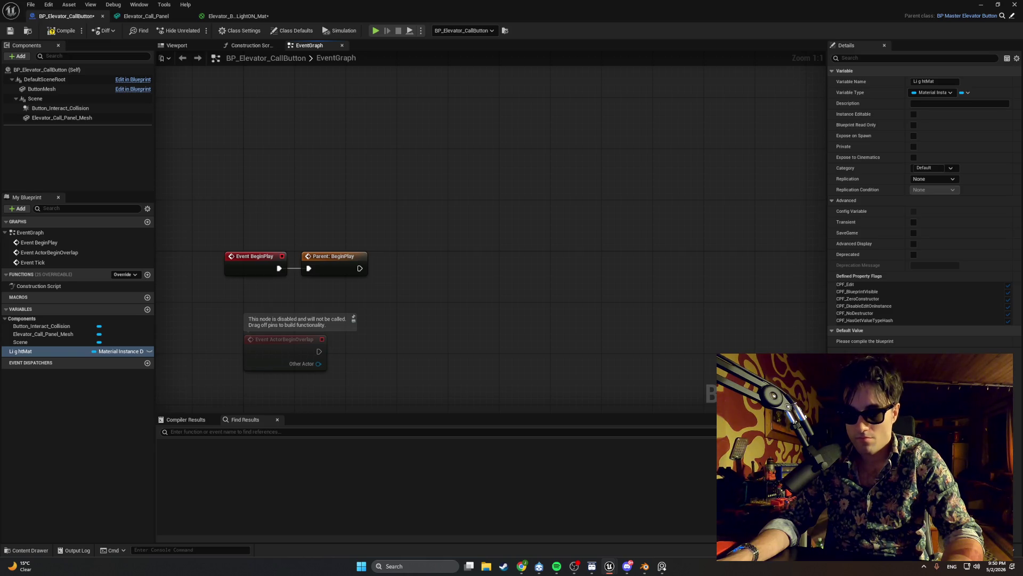
key("alt+Tab")
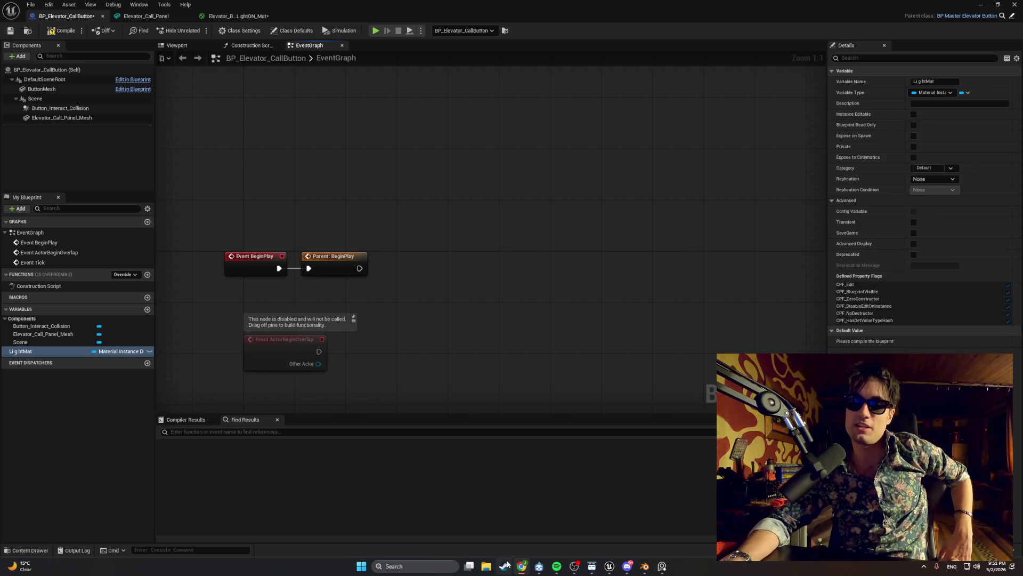
mouse_move(512, 566)
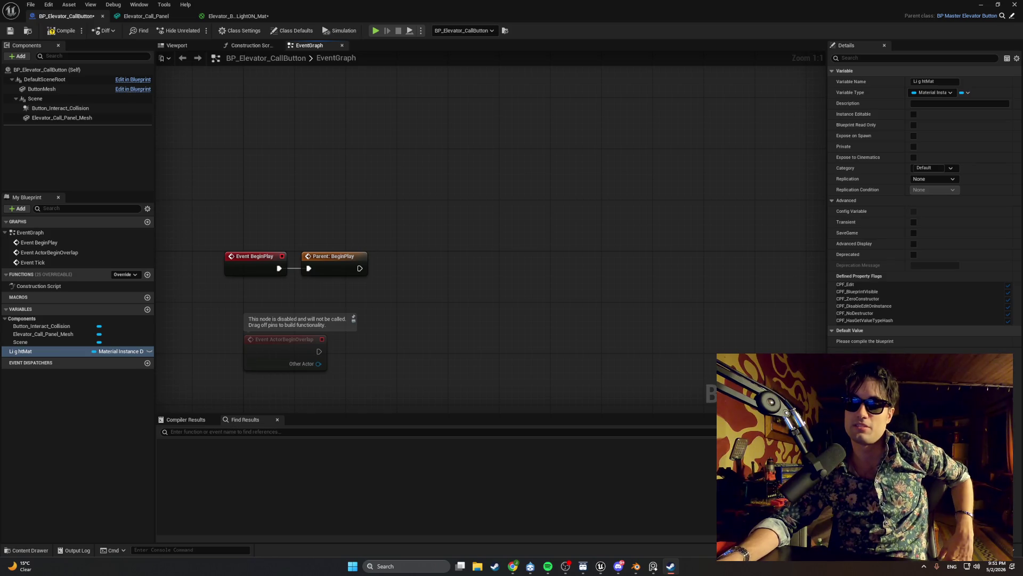
left_click(671, 566)
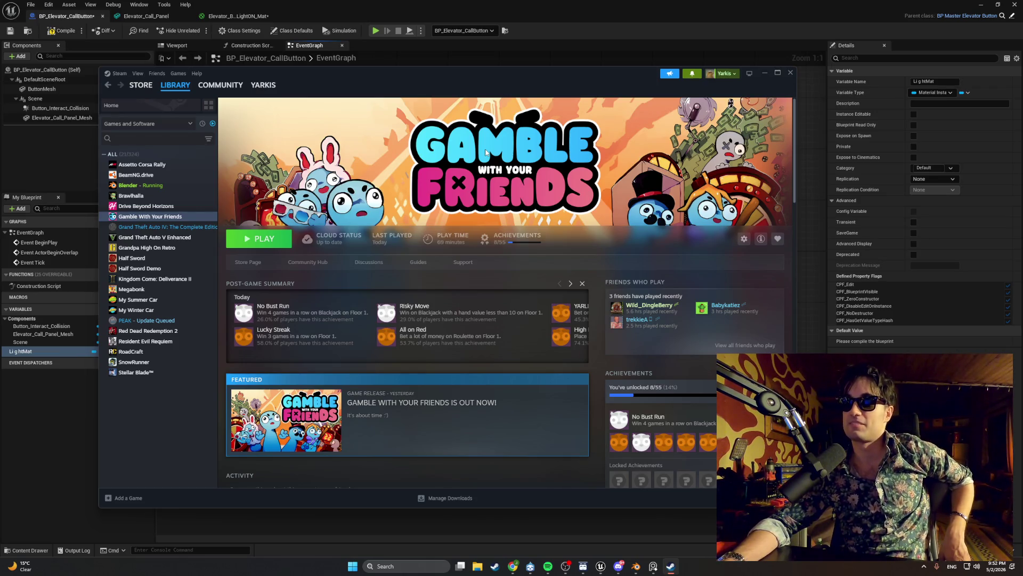
left_click(762, 77)
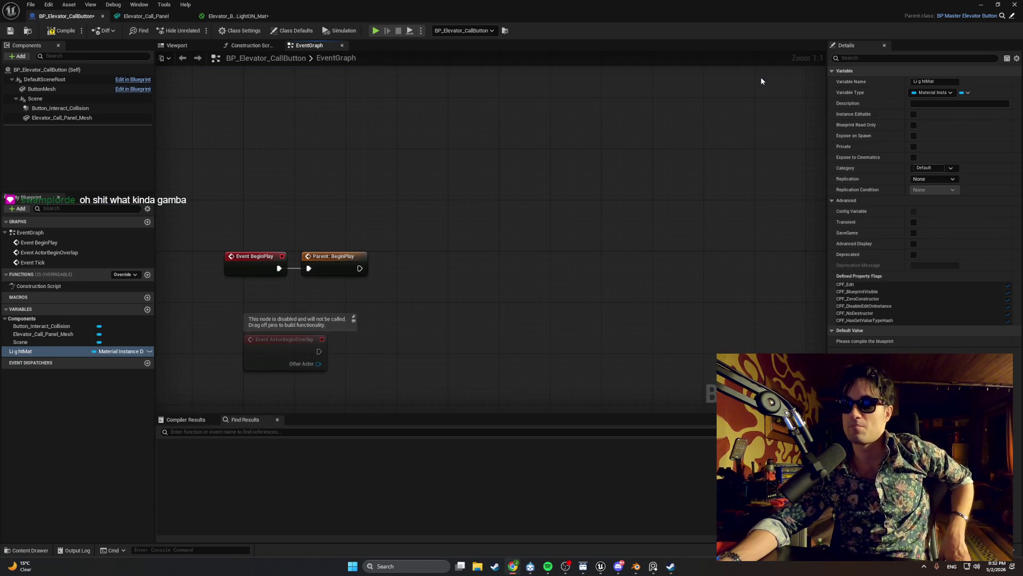
left_click(671, 566)
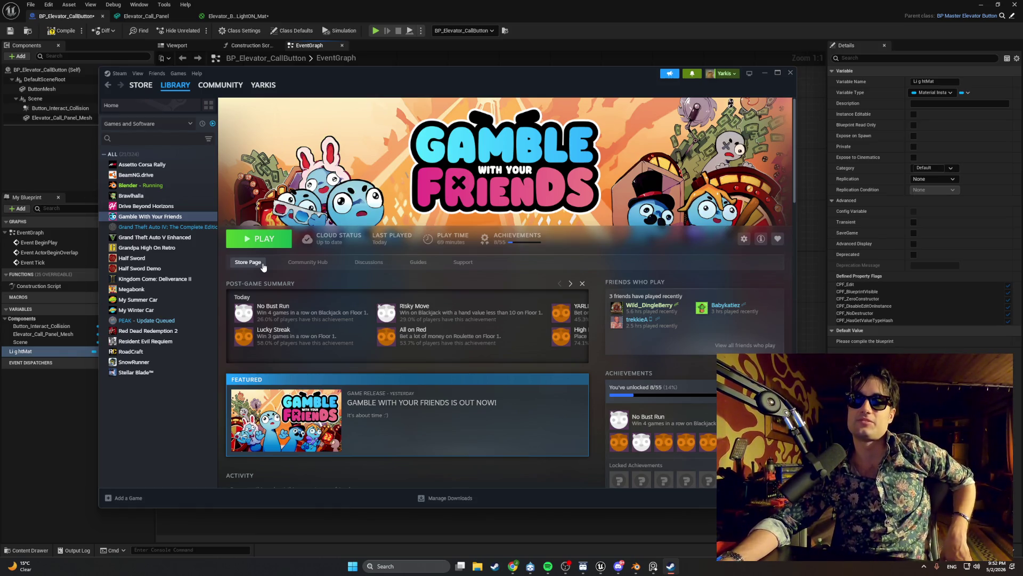
left_click(263, 267)
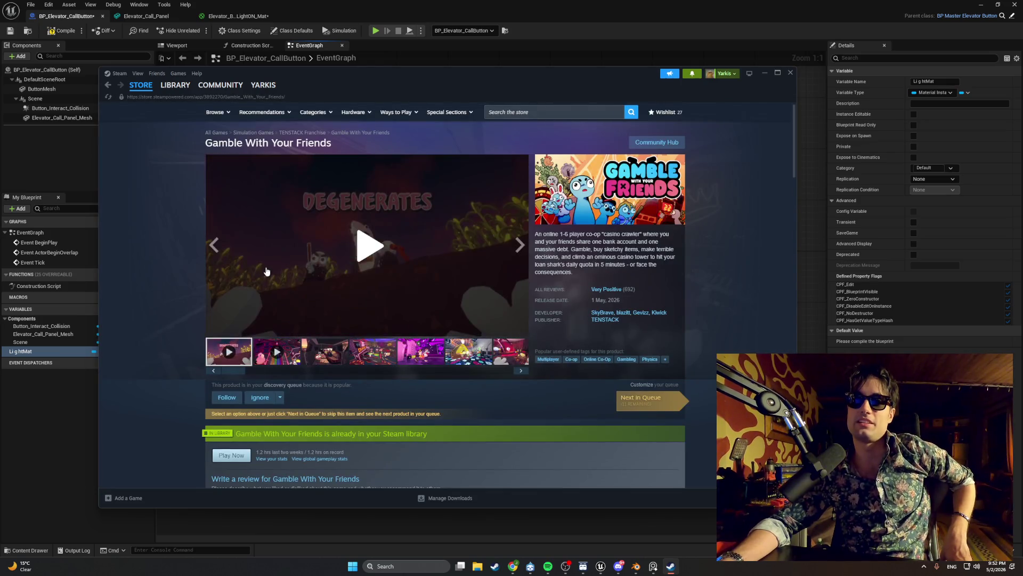
left_click(310, 361)
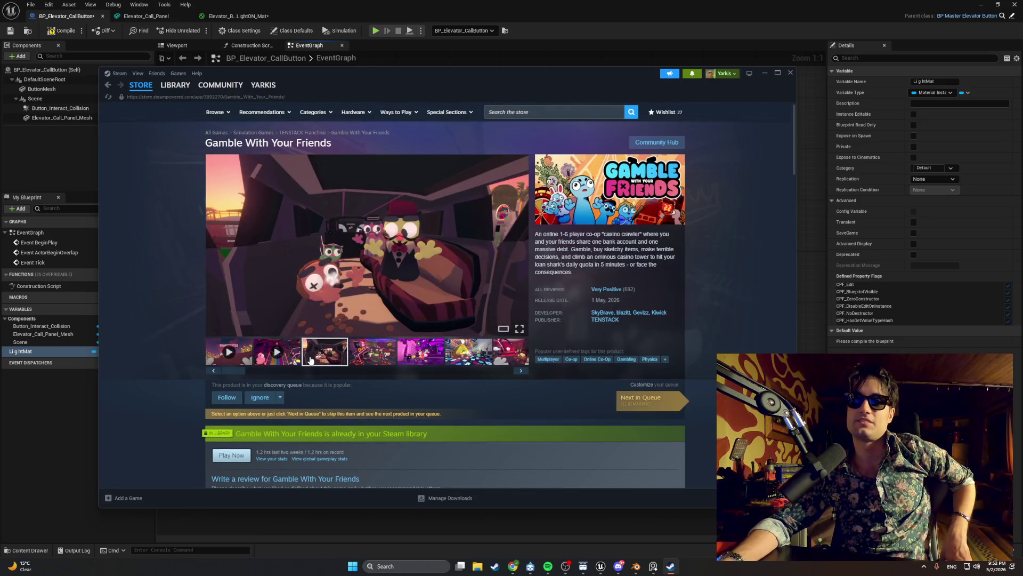
left_click(352, 357)
left_click(373, 289)
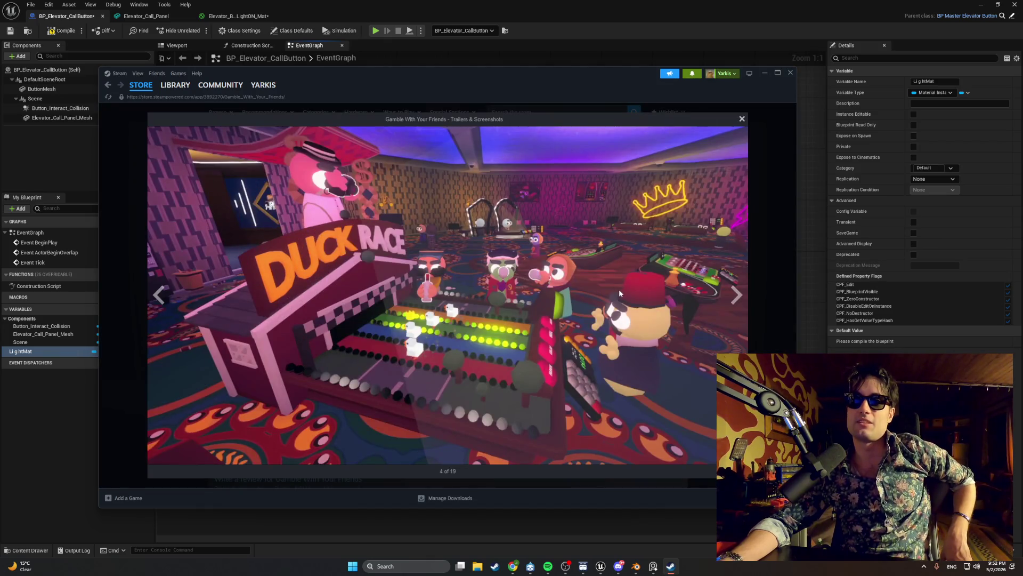
left_click(738, 303)
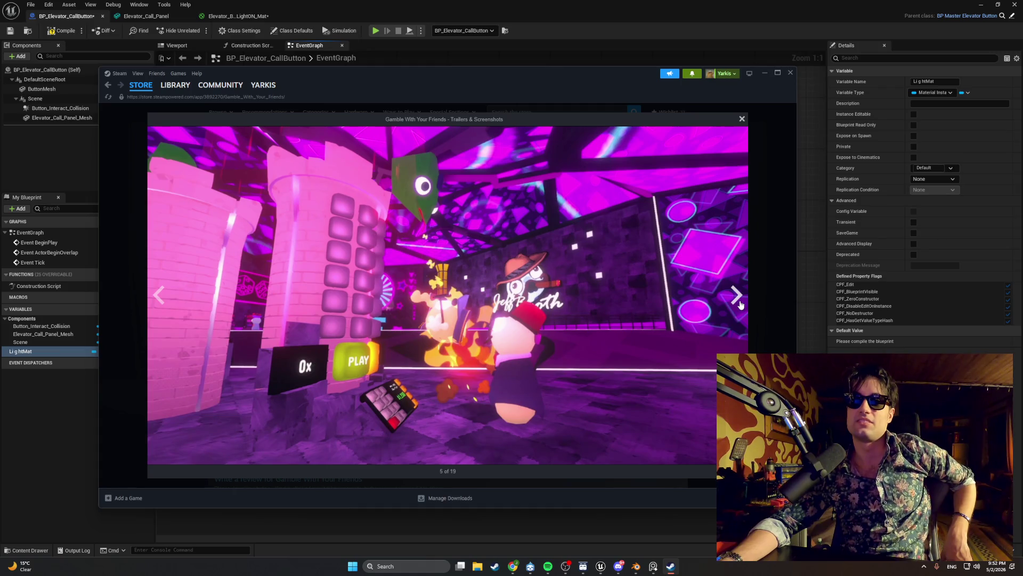
left_click(740, 304)
left_click(740, 304)
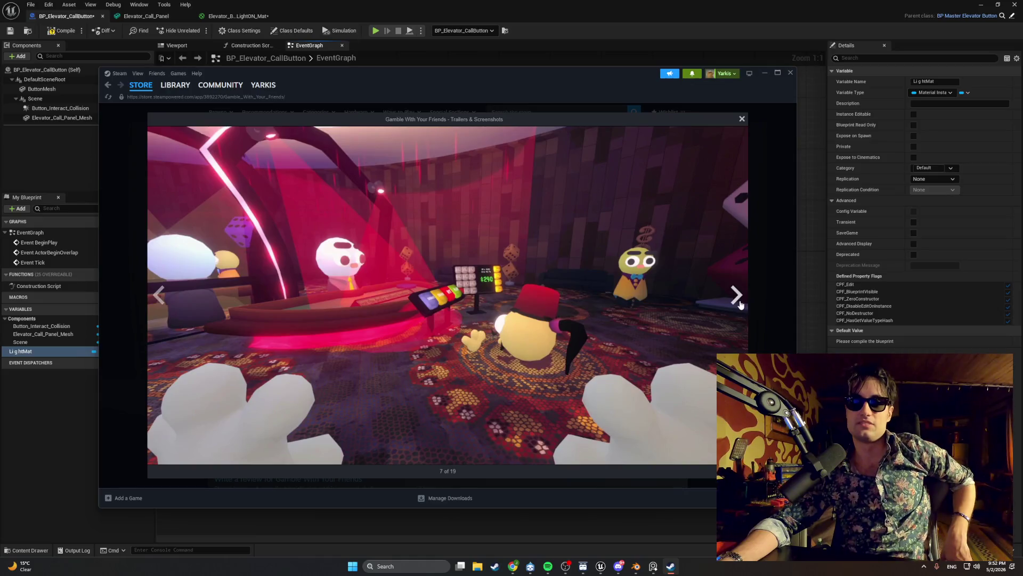
left_click(740, 304)
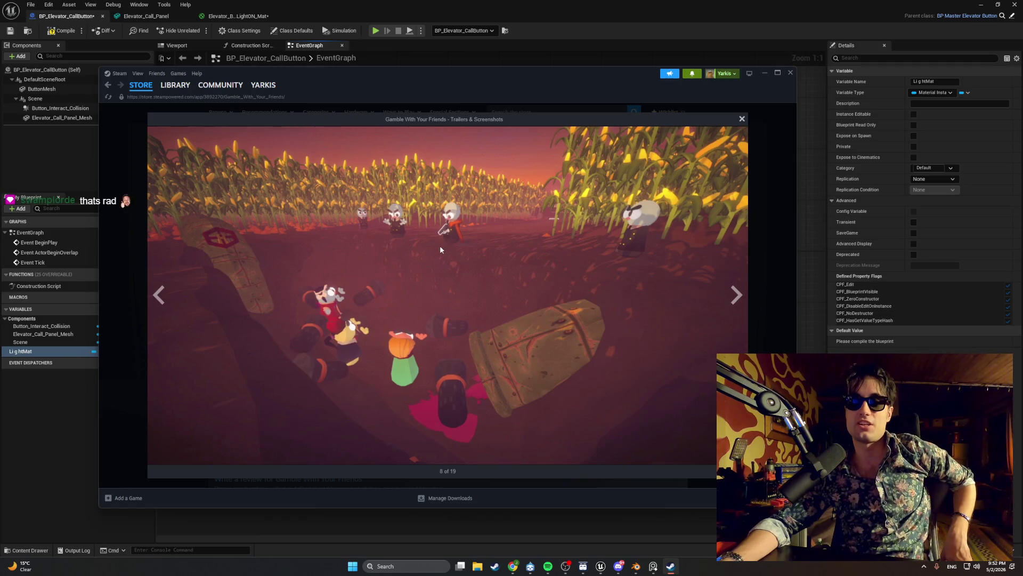
left_click(733, 302)
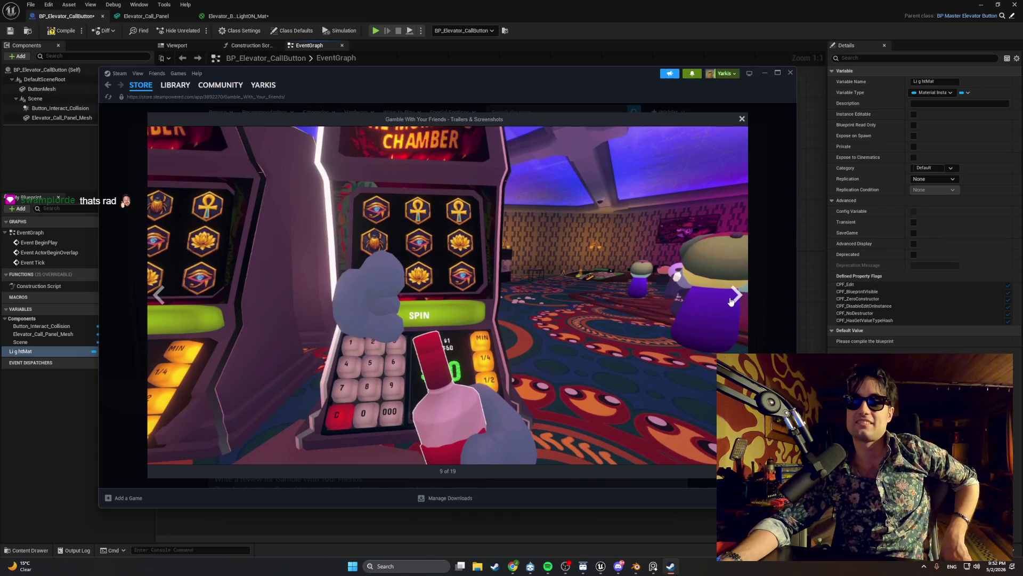
left_click(732, 300)
left_click(732, 299)
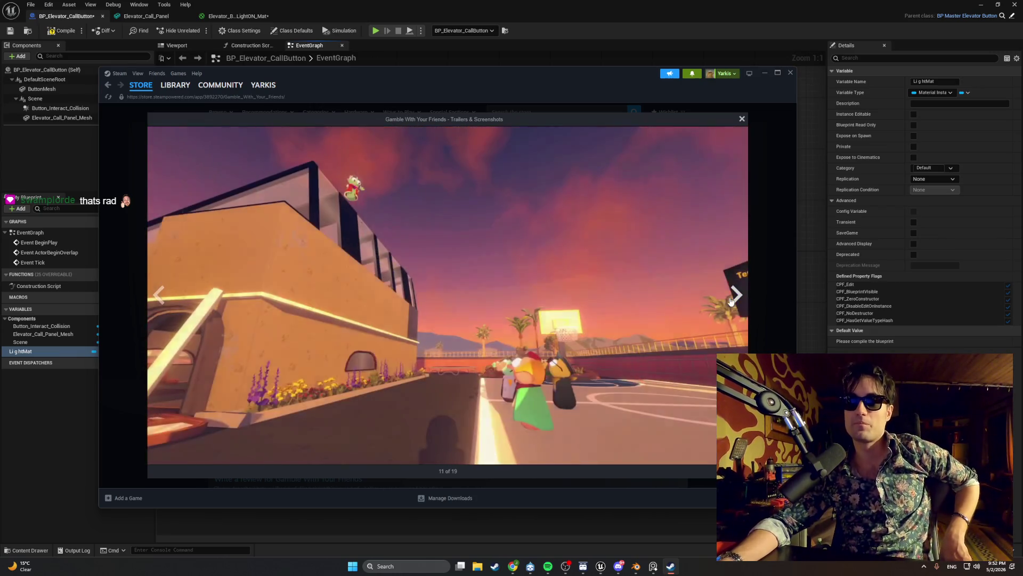
left_click(733, 300)
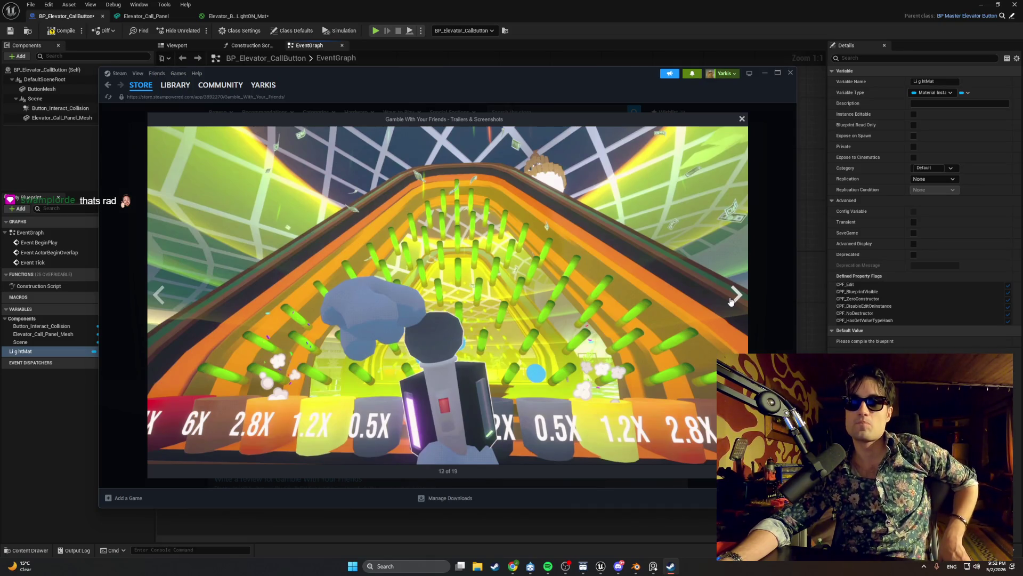
left_click(731, 301)
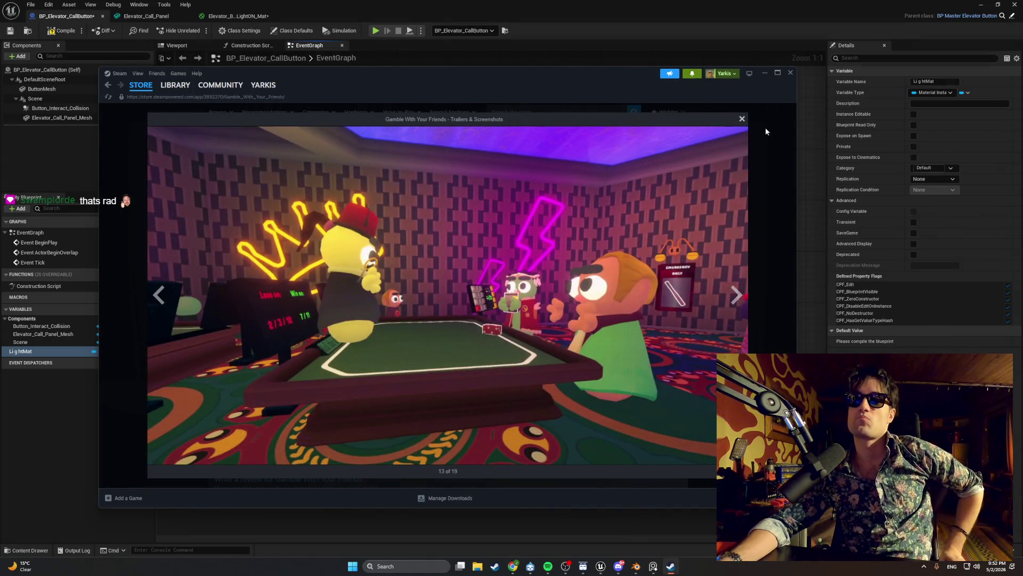
left_click(743, 120)
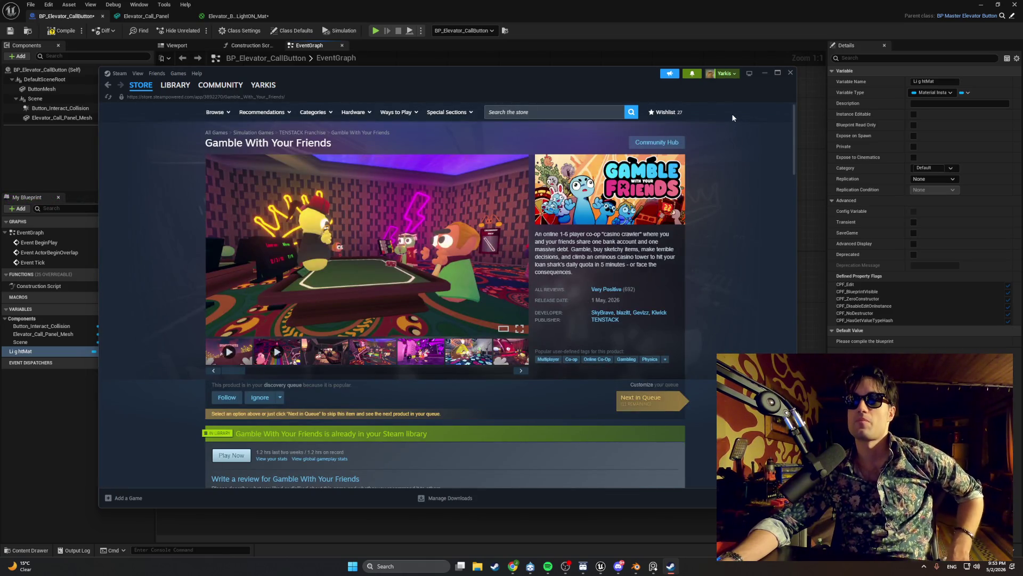
scroll(680, 165, "down", 5)
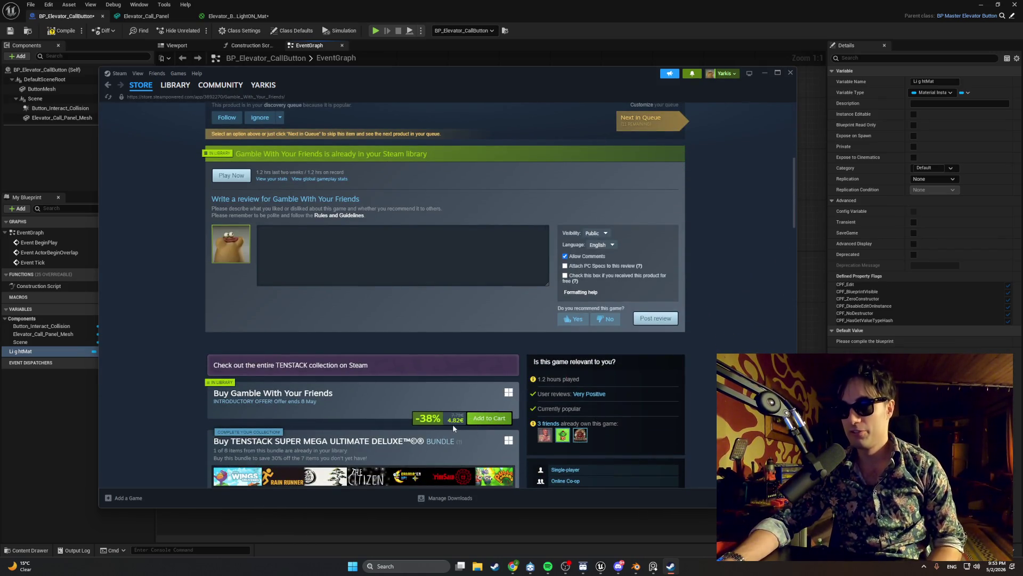
left_click_drag(448, 423, 463, 423)
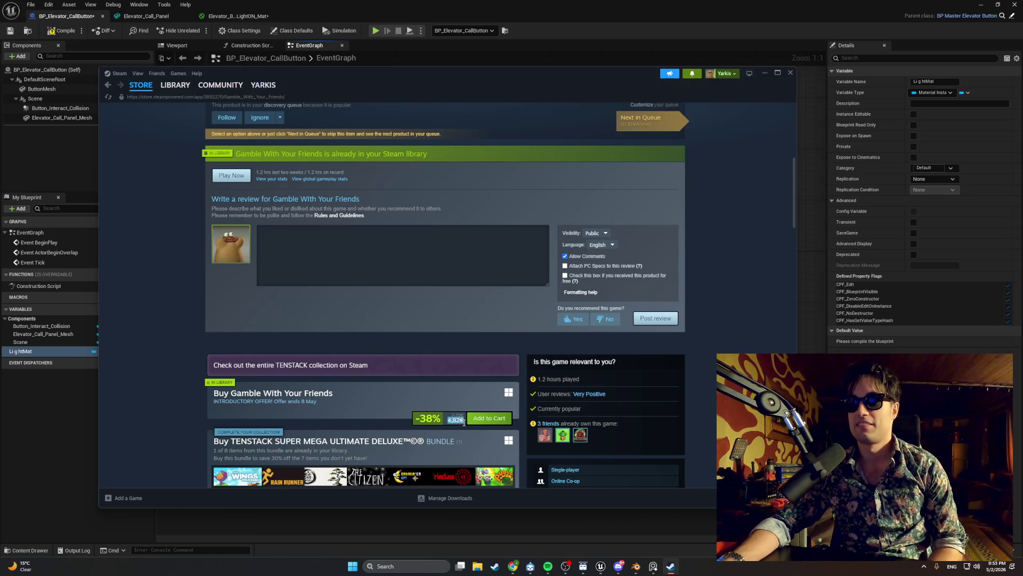
scroll(464, 423, "down", 1)
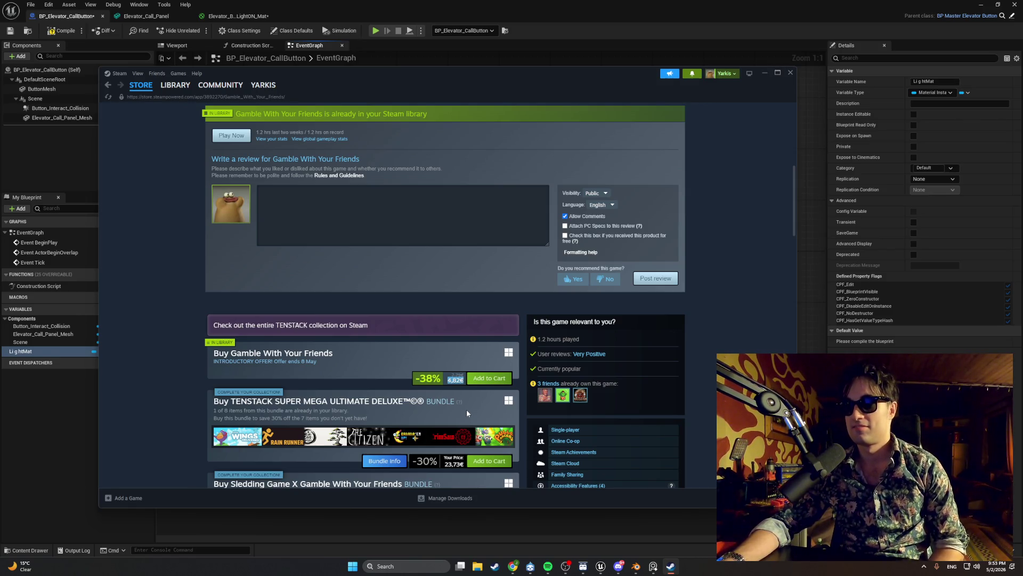
left_click(764, 75)
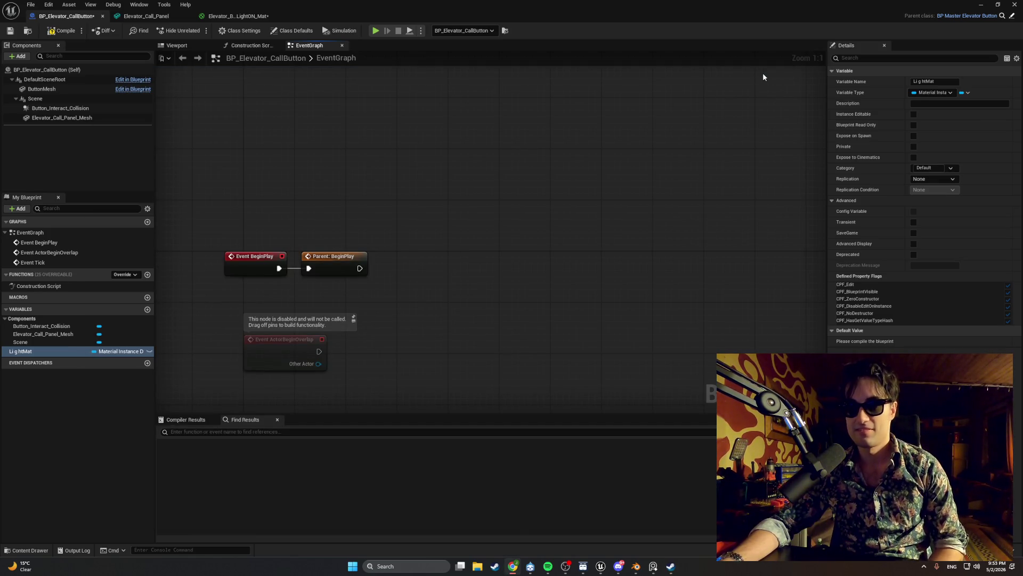
- Compile the Blueprint and add an Elevator_Call_Panel_Mesh reference to the graph
left_click(62, 30)
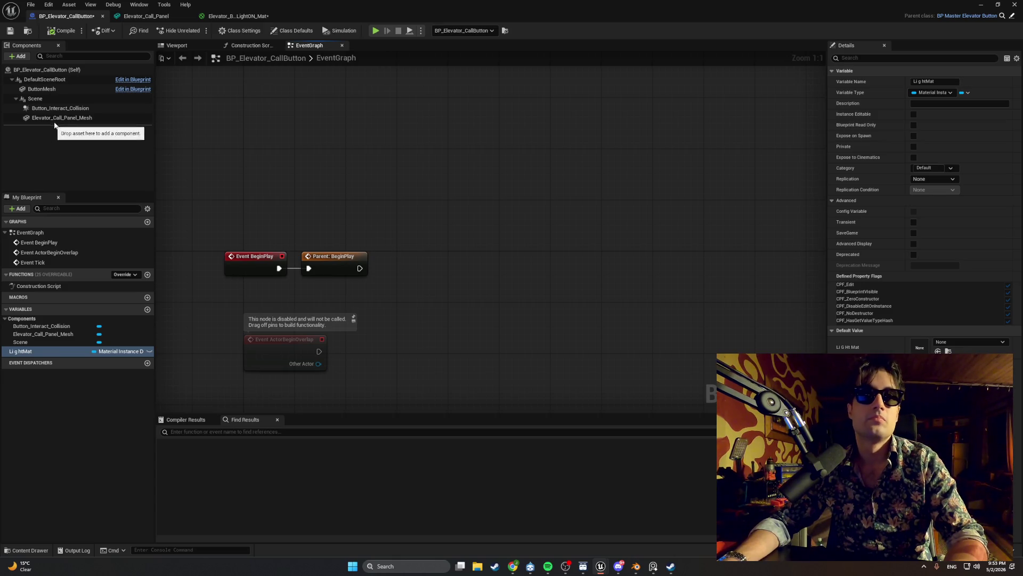
mouse_move(62, 118)
left_mouse_down()
mouse_move(409, 253)
mouse_move(370, 323)
left_mouse_up()
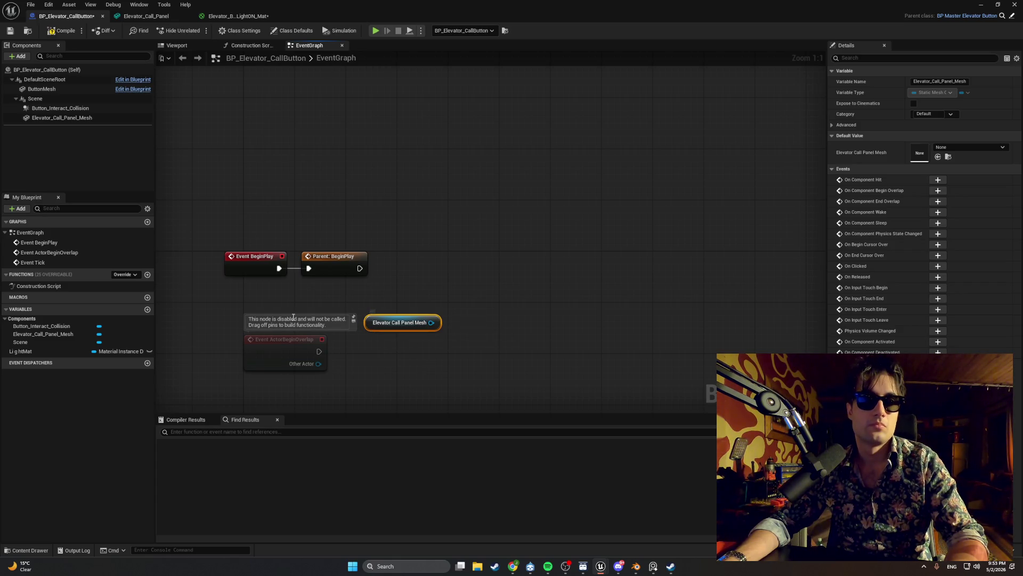
- Rename the light material variable to PanelLightMat
left_click(53, 351)
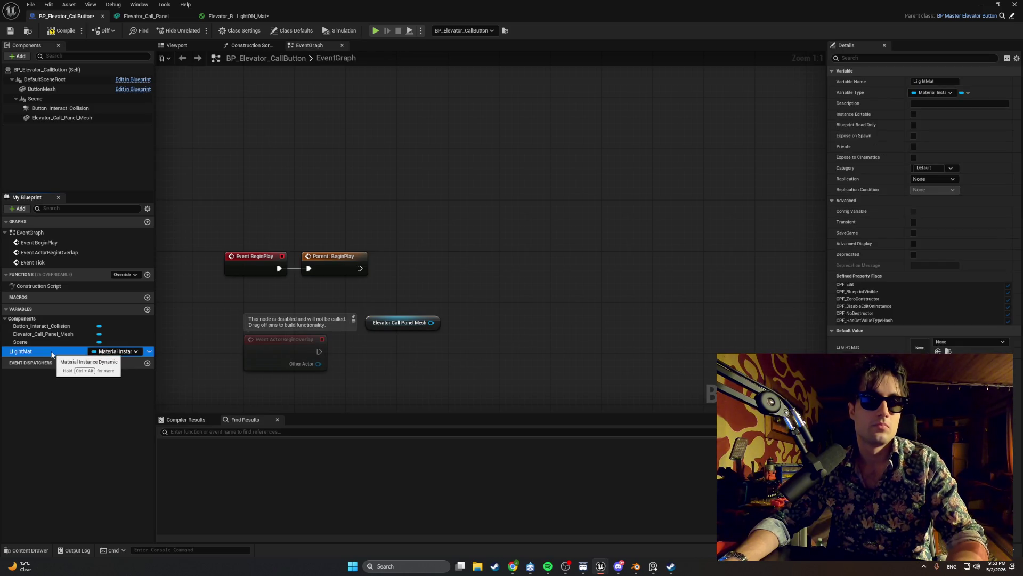
left_click(52, 352)
left_click(52, 351)
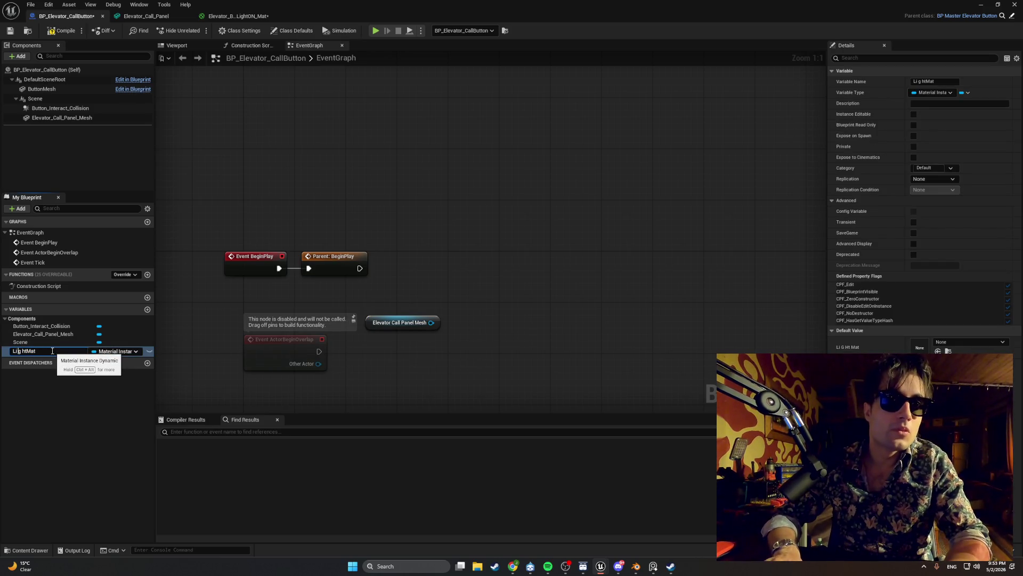
key("Delete")
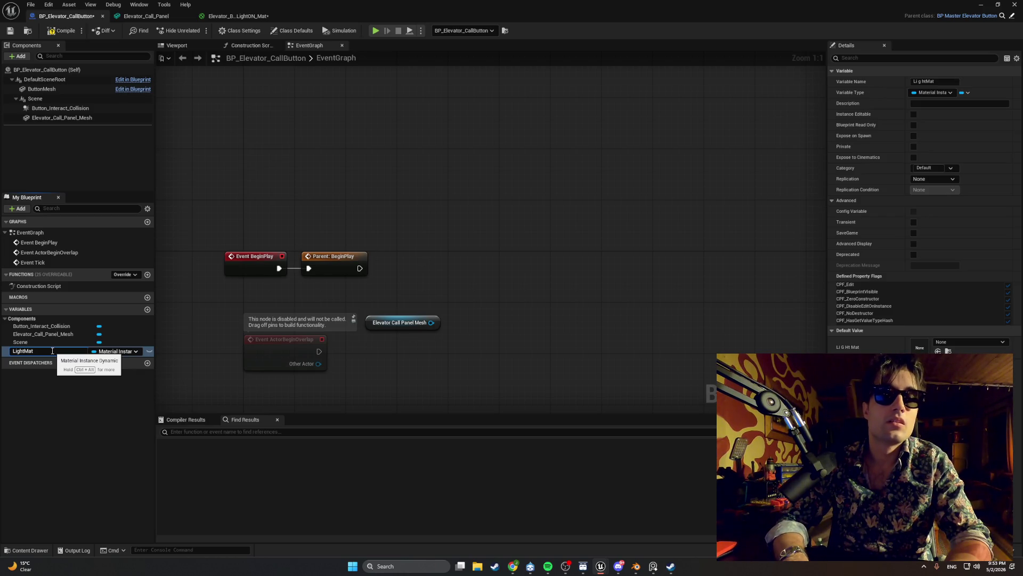
key("Return")
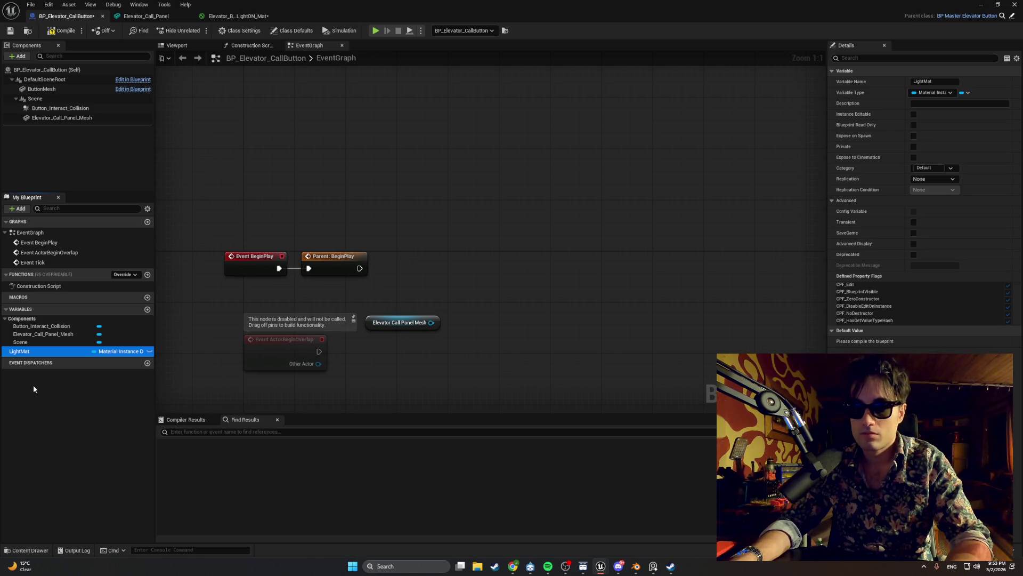
left_click(22, 351)
key("Home")
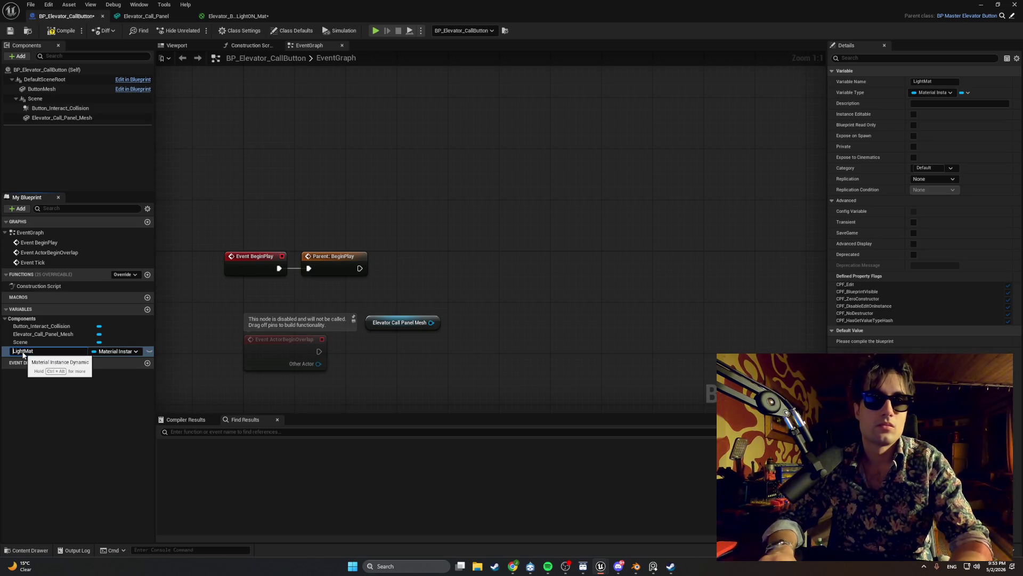
type("Panel")
key("Return")
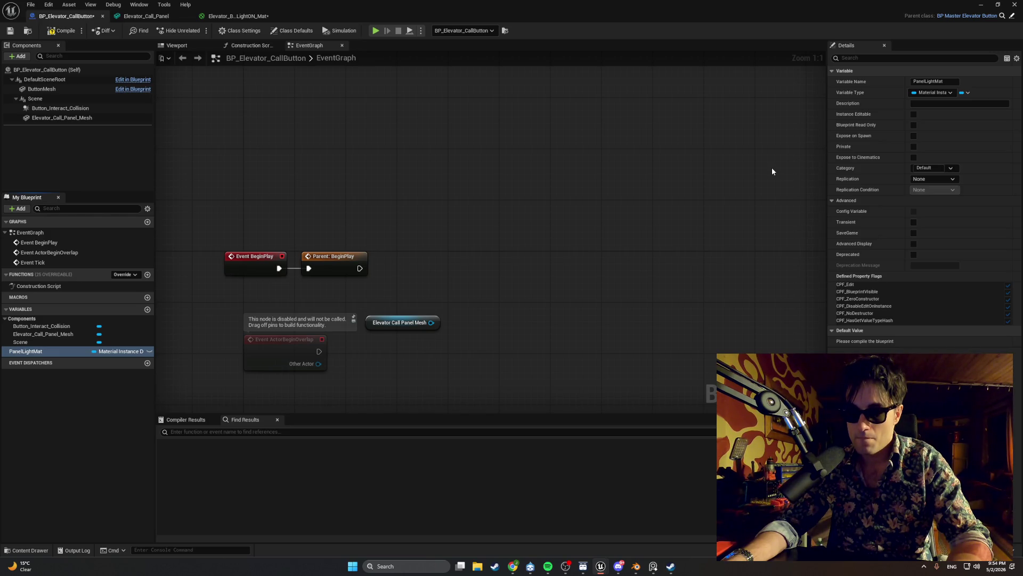
left_click(84, 119)
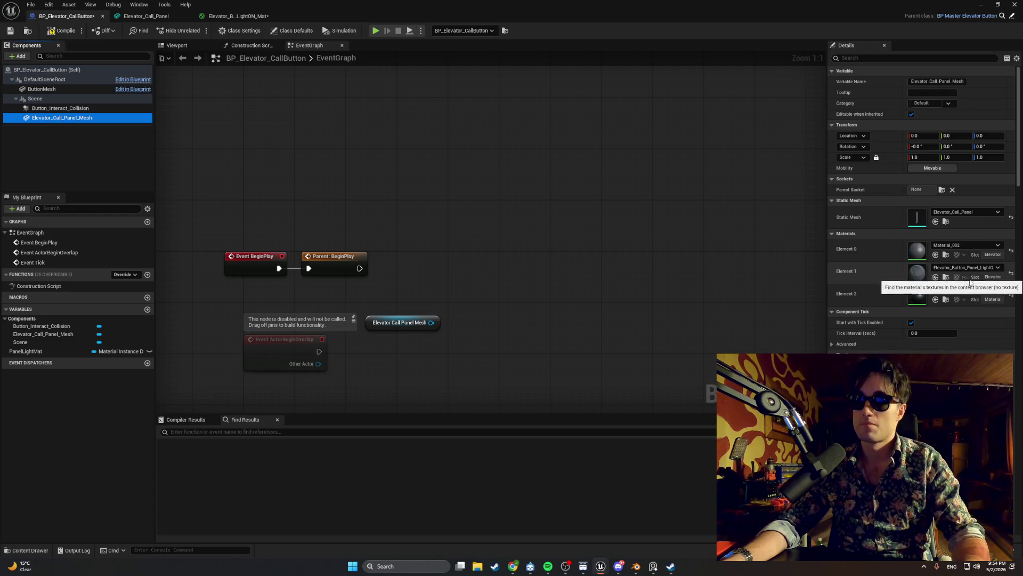
key("super+shift+s")
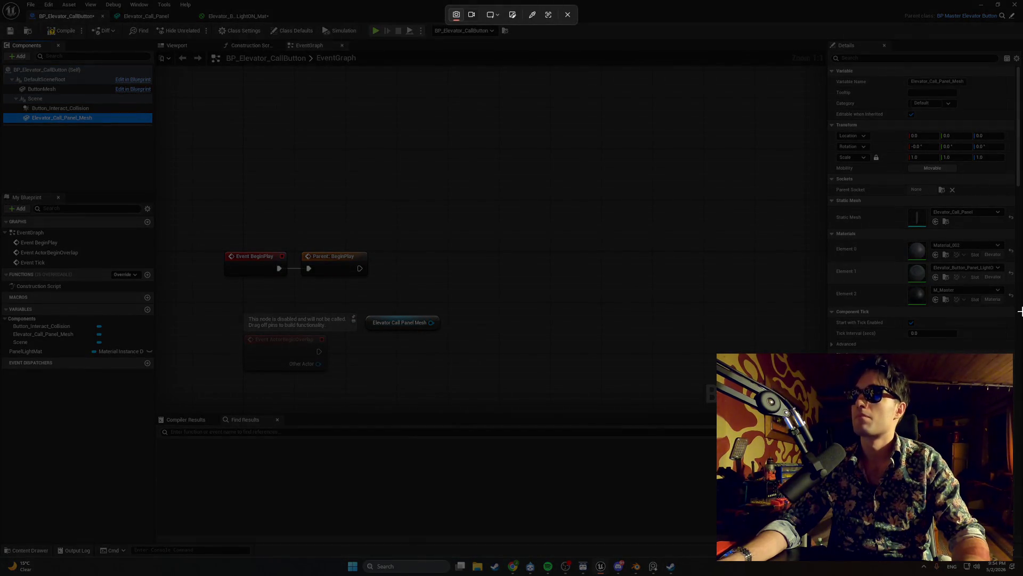
mouse_move(1019, 312)
left_mouse_down()
mouse_move(634, 156)
mouse_move(1, 16)
mouse_move(1, 2)
left_mouse_up()
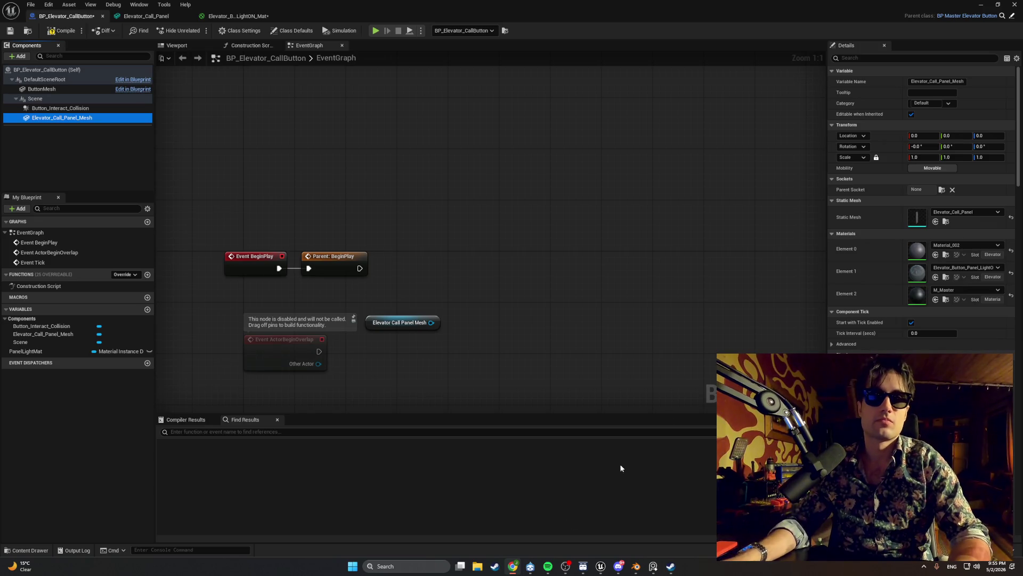
left_click(370, 325)
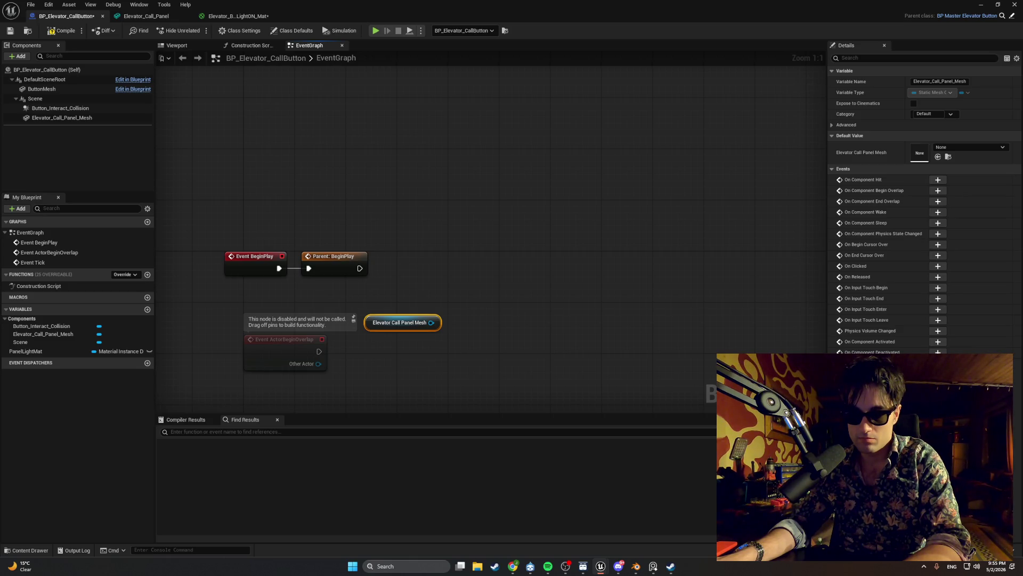
- Add a Create Dynamic Material Instance node to the event graph
left_click(443, 276)
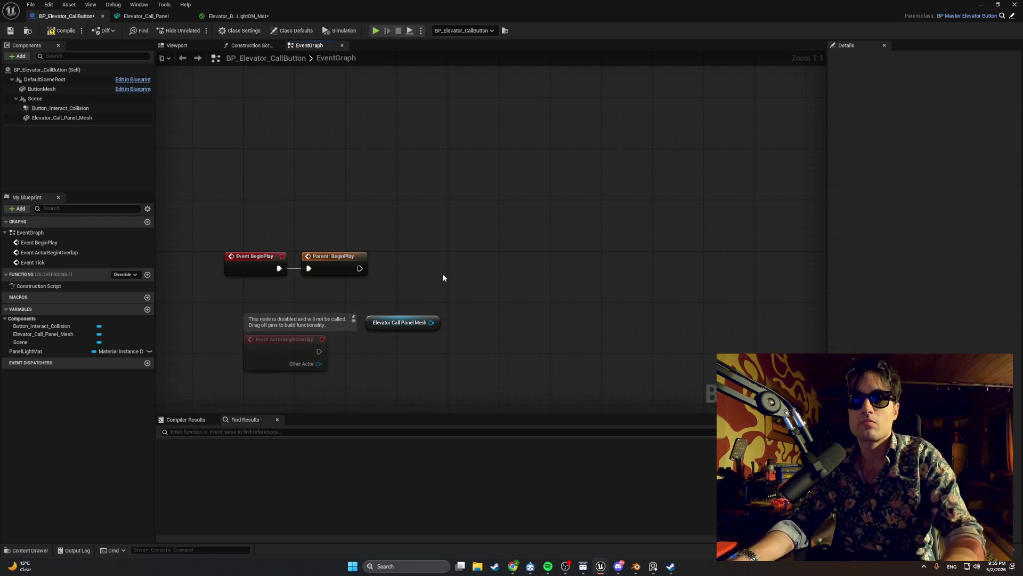
right_click(443, 276)
type("create di")
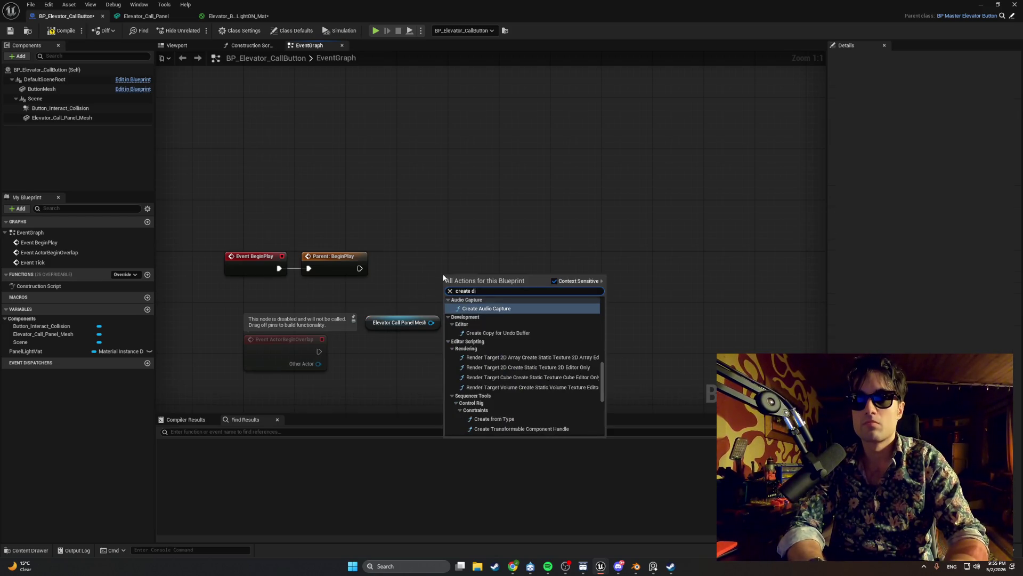
key("BackSpace")
type("ynamic")
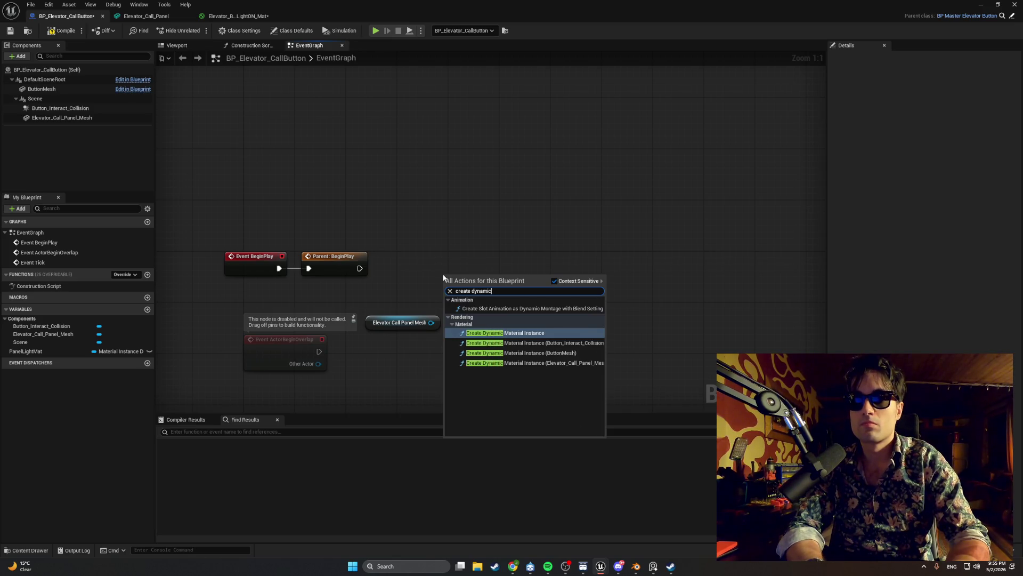
key("Return")
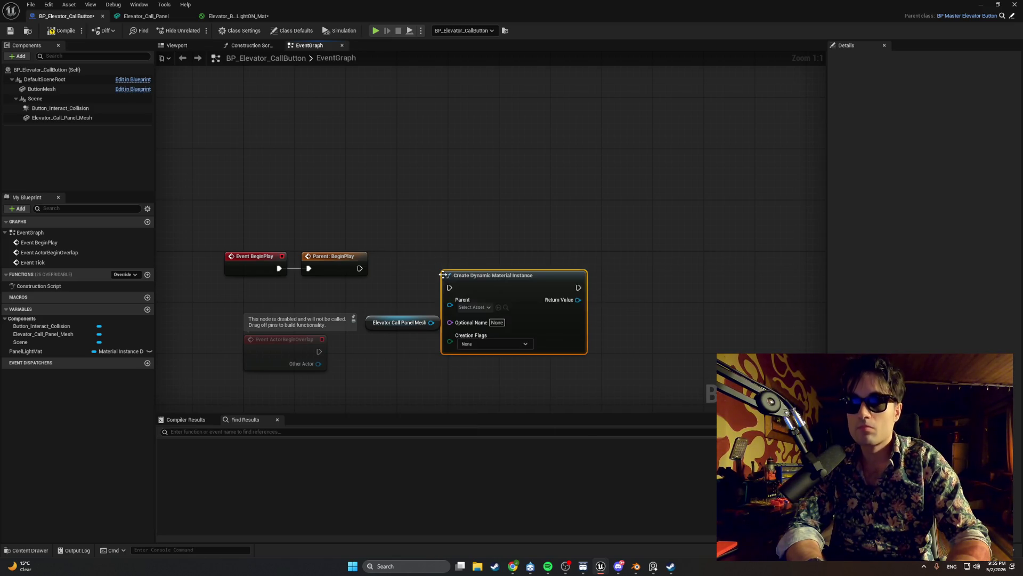
left_click_drag(484, 279, 484, 254)
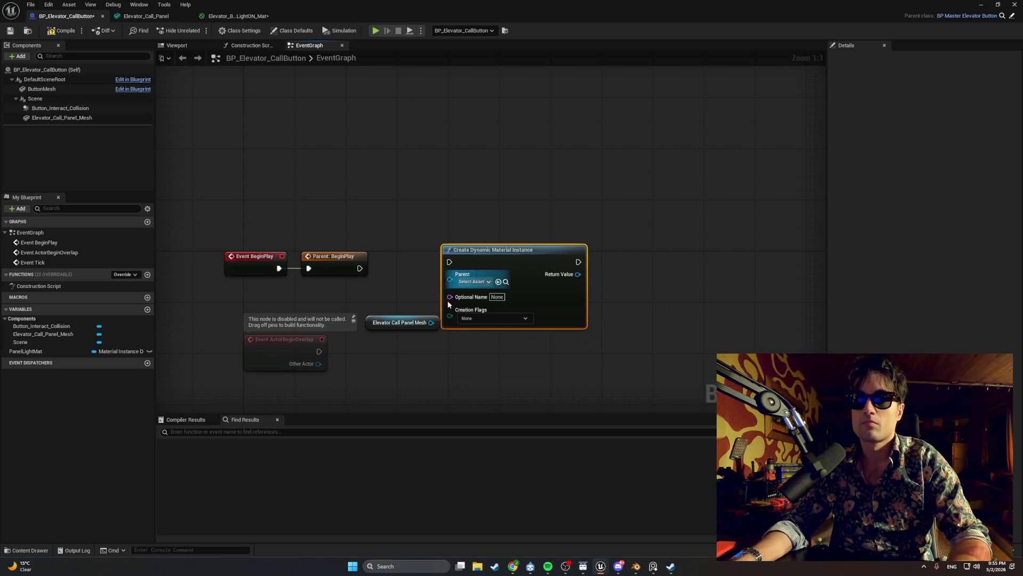
- Delete the disabled ActorBeginOverlap event node
left_click_drag(388, 328, 345, 301)
mouse_move(333, 376)
left_mouse_down()
mouse_move(290, 343)
mouse_move(213, 321)
left_mouse_up()
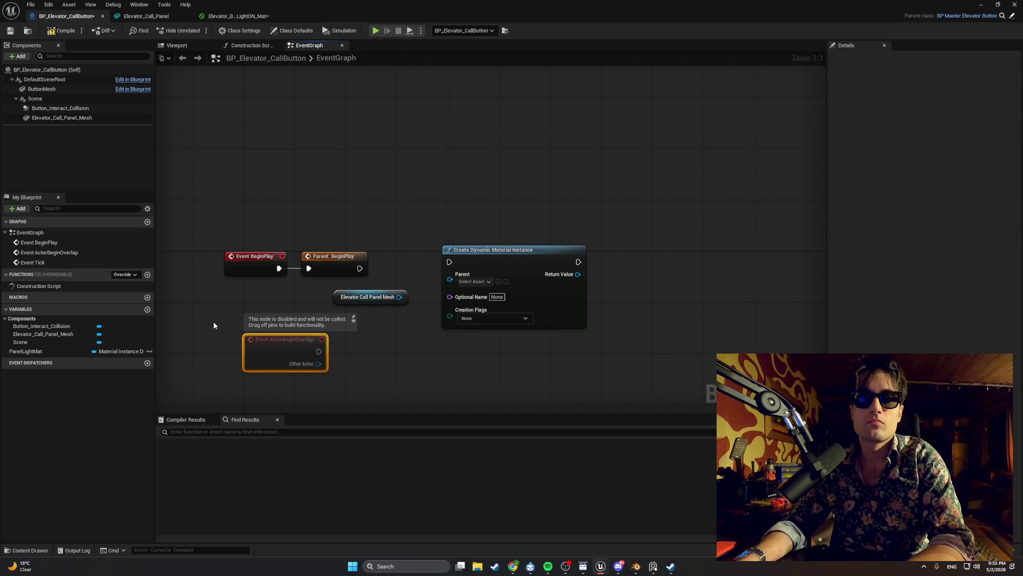
key("Delete")
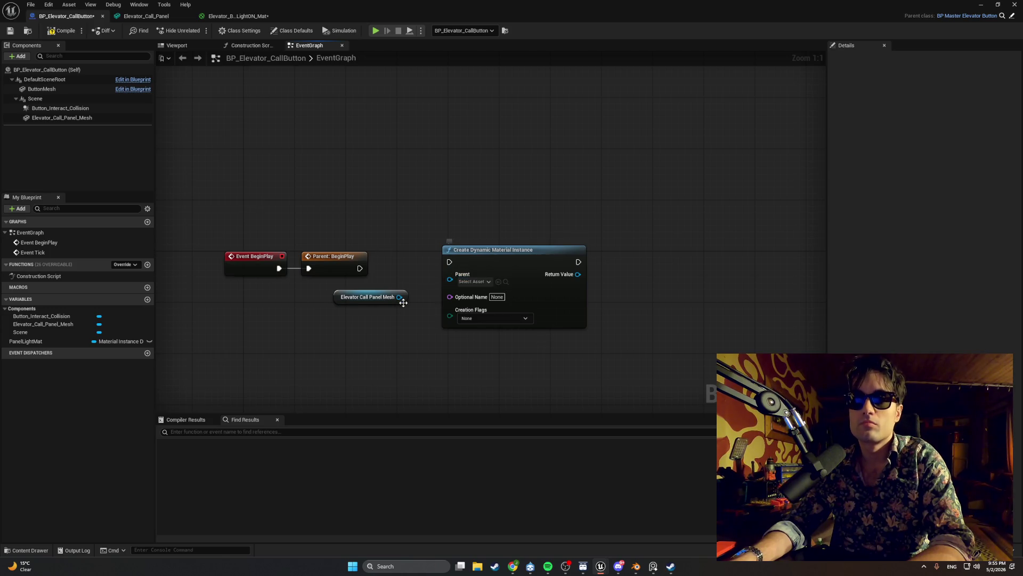
- Set the node's Parent to the Elevator button material
left_click_drag(400, 297, 450, 279)
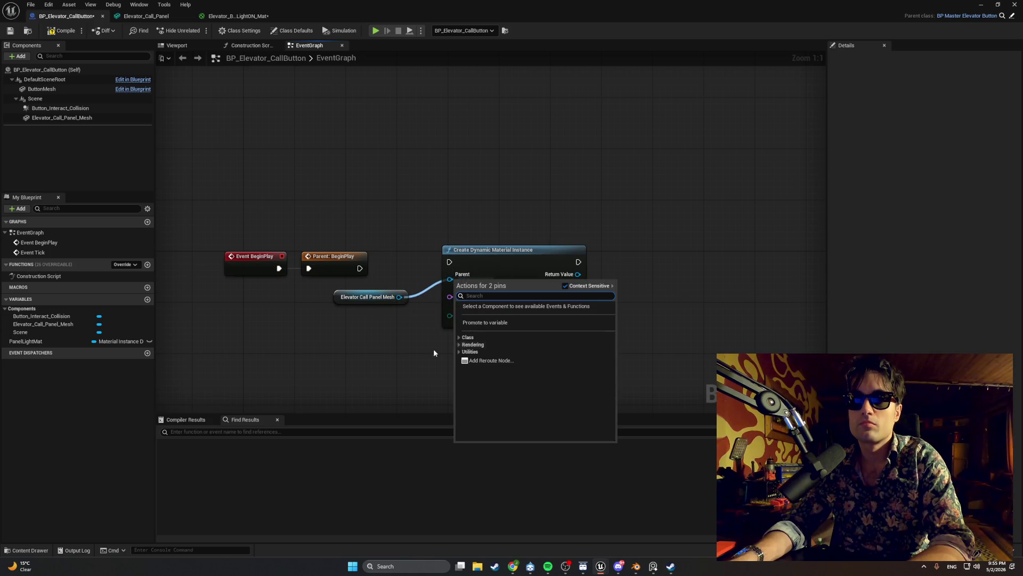
left_click(421, 324)
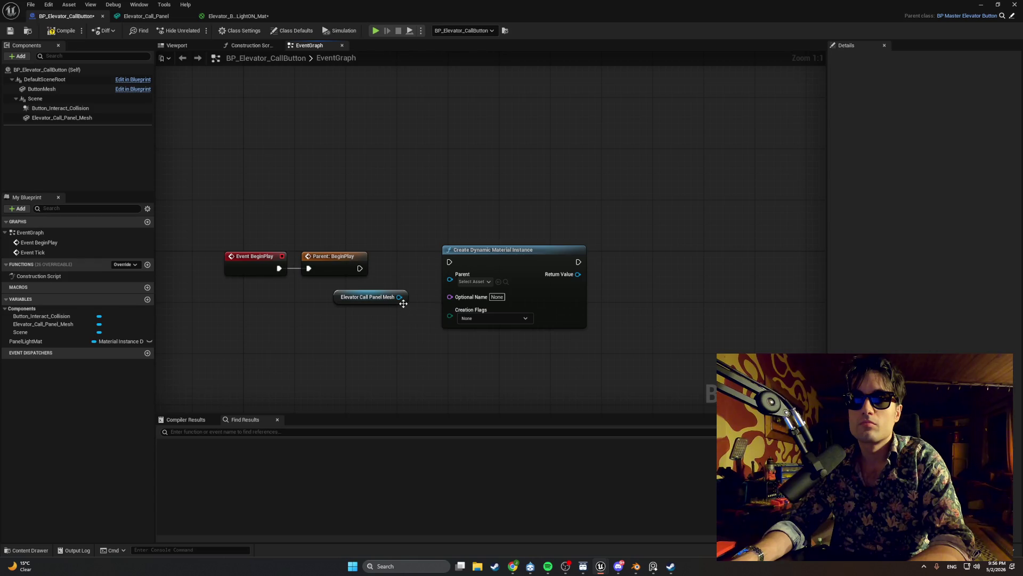
left_click_drag(404, 301, 397, 310)
left_click(471, 282)
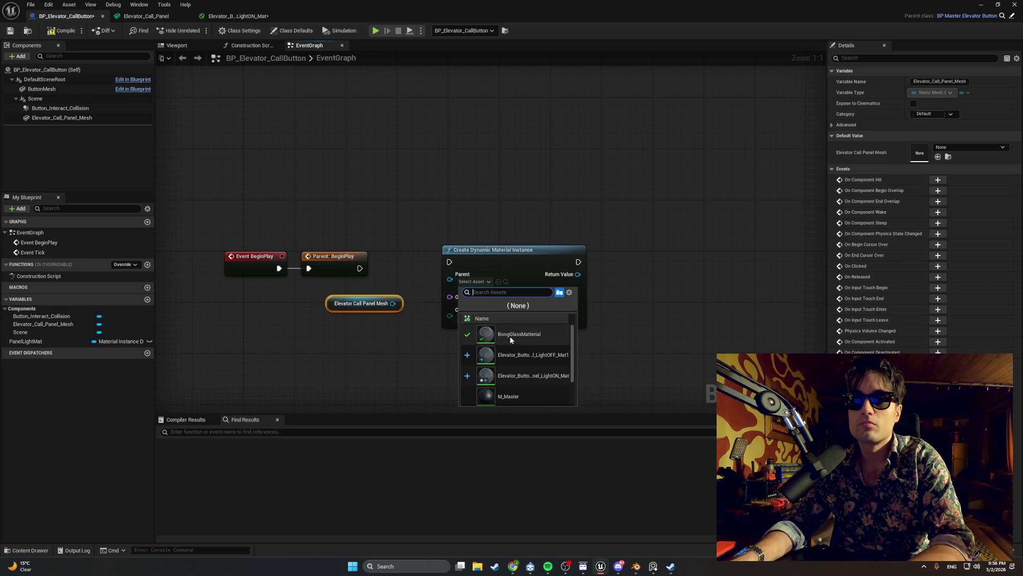
left_click(535, 365)
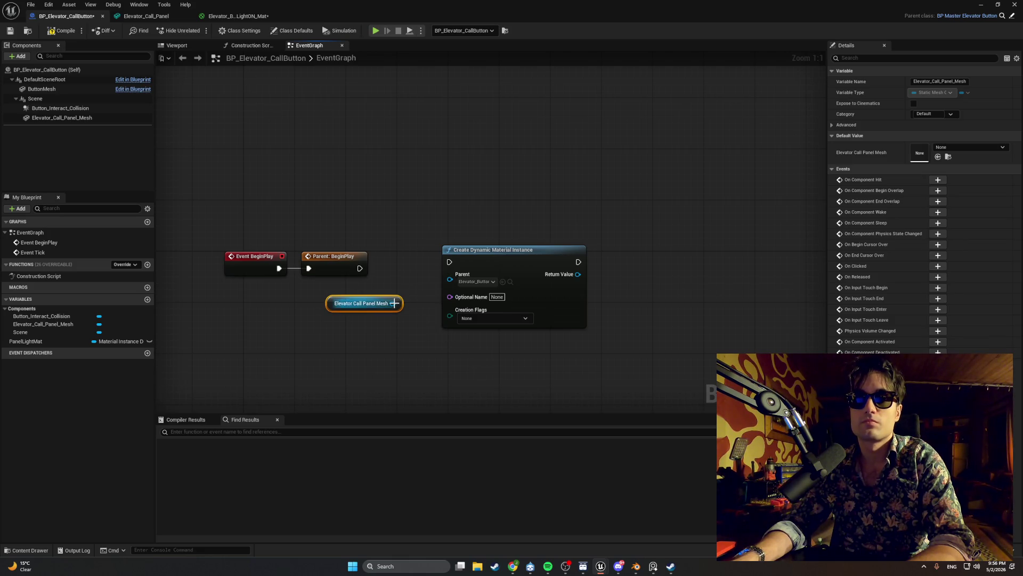
mouse_move(393, 303)
left_mouse_down()
mouse_move(415, 287)
mouse_move(425, 295)
left_mouse_up()
key("super+shift+s")
mouse_move(627, 381)
left_mouse_down()
mouse_move(316, 227)
mouse_move(213, 195)
left_mouse_up()
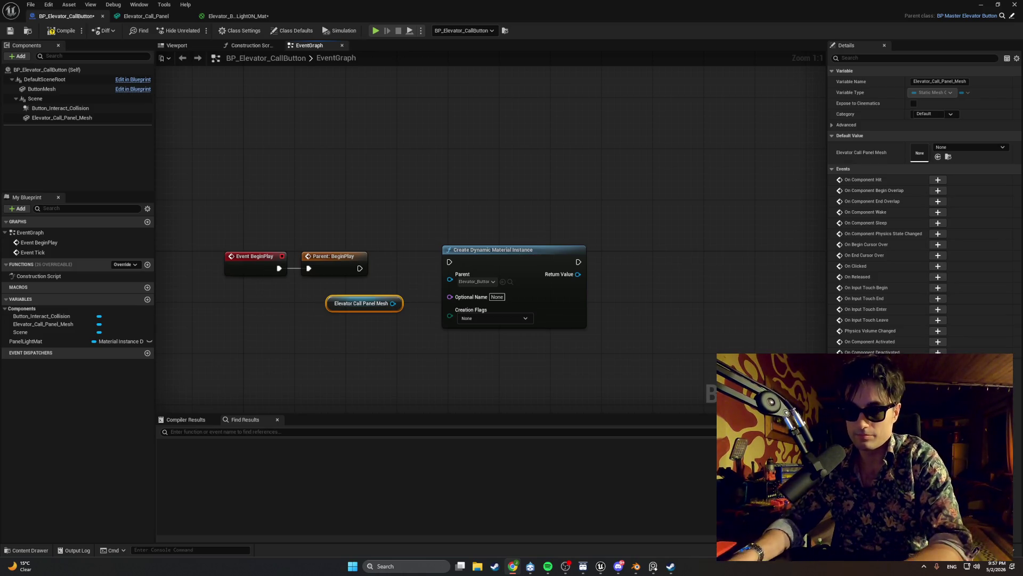
- Replace the node with a Create Dynamic Material Instance targeting the panel mesh component
left_click(502, 252)
key("Delete")
left_click_drag(393, 303, 493, 283)
type("c")
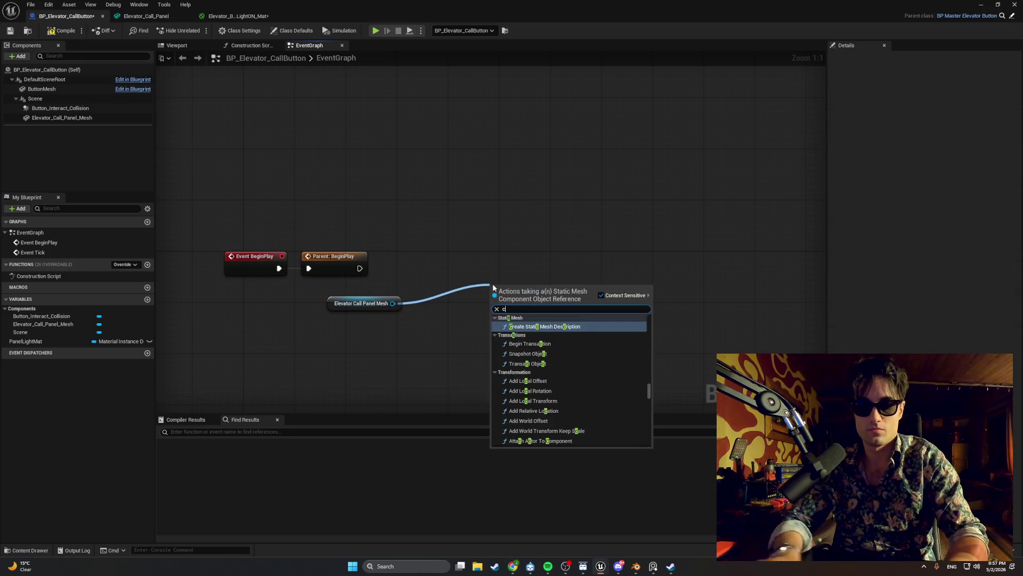
type("reate dyna")
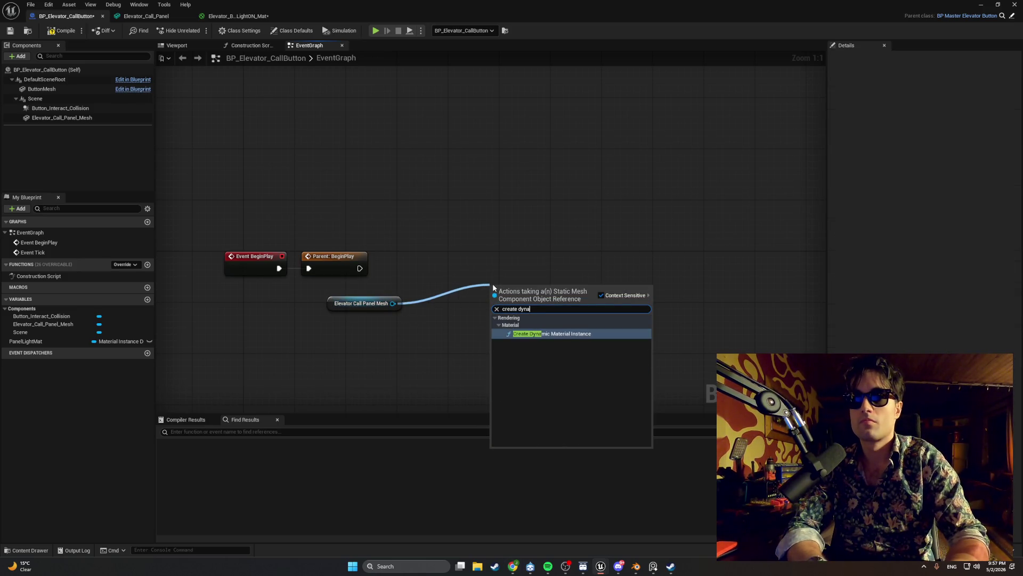
key("Return")
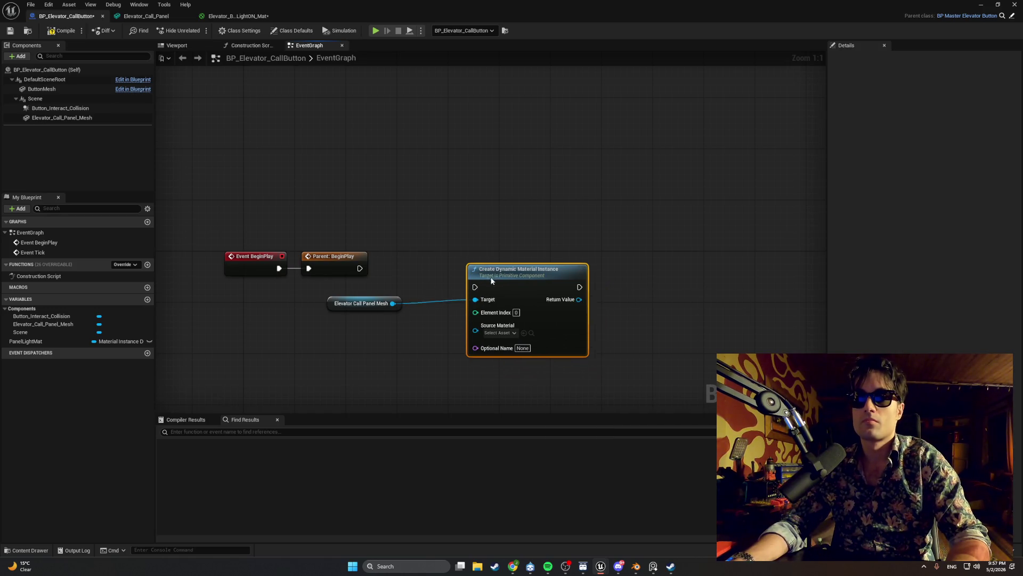
- Set the new node's Source Material to the Elevator button material
left_click(493, 326)
key("Escape")
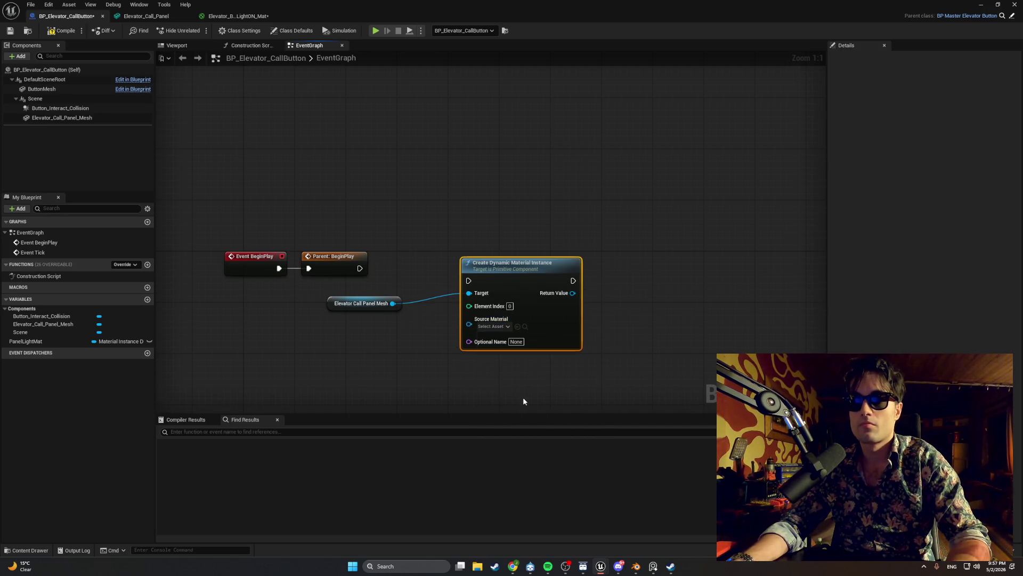
left_click(518, 326)
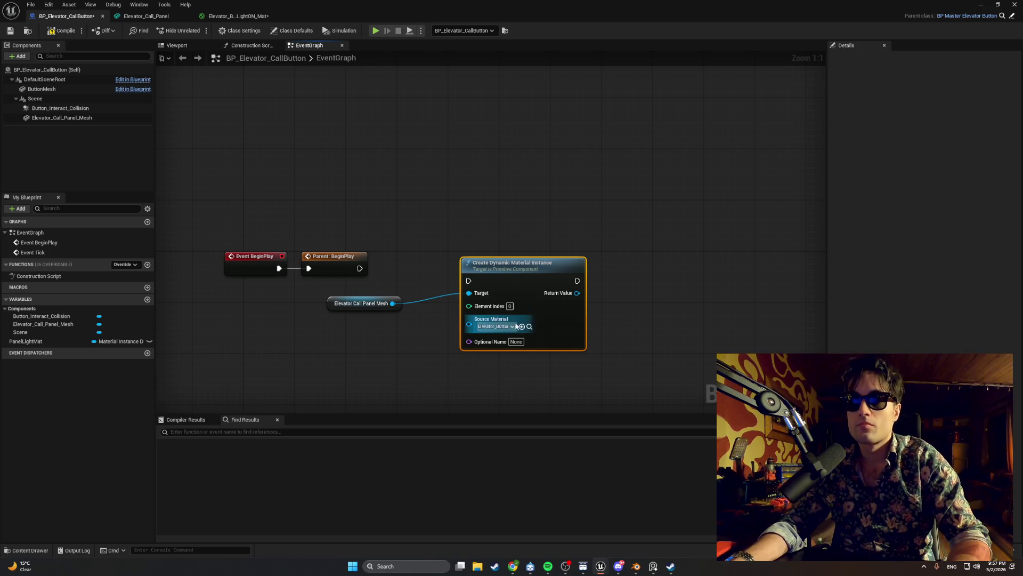
type("1")
left_click(645, 336)
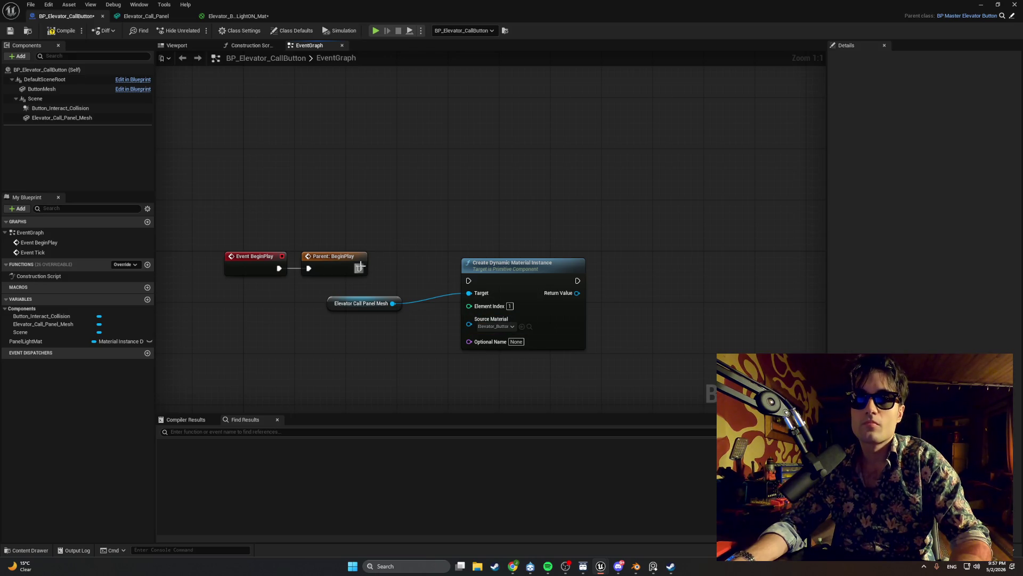
- Run the material creation after Parent: BeginPlay and bring PanelLightMat into the graph
mouse_move(359, 268)
left_mouse_down()
mouse_move(468, 281)
mouse_move(461, 257)
mouse_move(437, 254)
left_mouse_up()
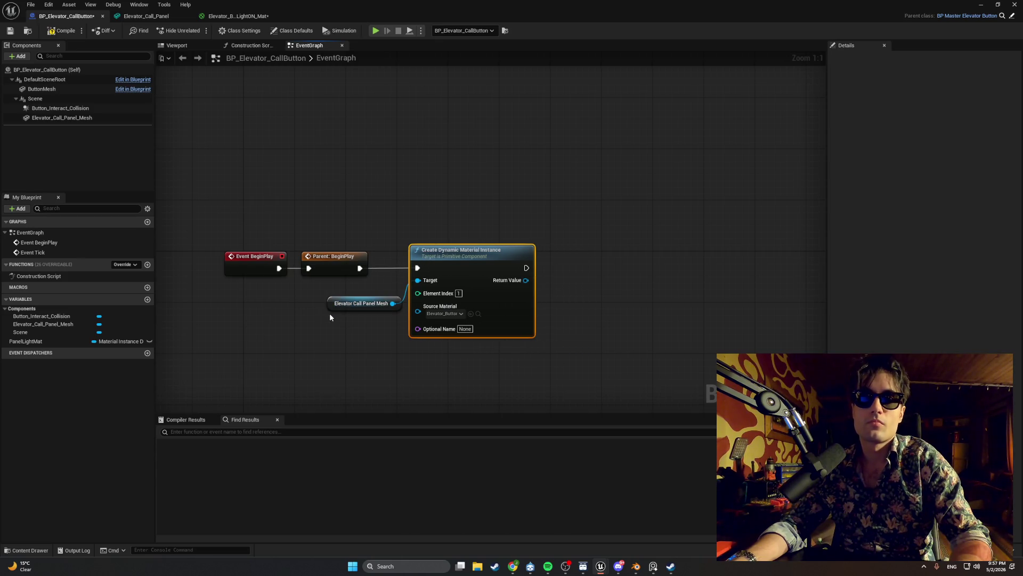
left_click_drag(331, 304, 311, 304)
left_click(67, 343)
mouse_move(67, 344)
left_mouse_down()
mouse_move(608, 278)
mouse_move(577, 261)
mouse_move(551, 268)
mouse_move(565, 262)
mouse_move(587, 288)
mouse_move(566, 275)
mouse_move(581, 261)
left_mouse_up()
- Add a PanelLightMat setter and clear the Source Material back to None
left_click(634, 289)
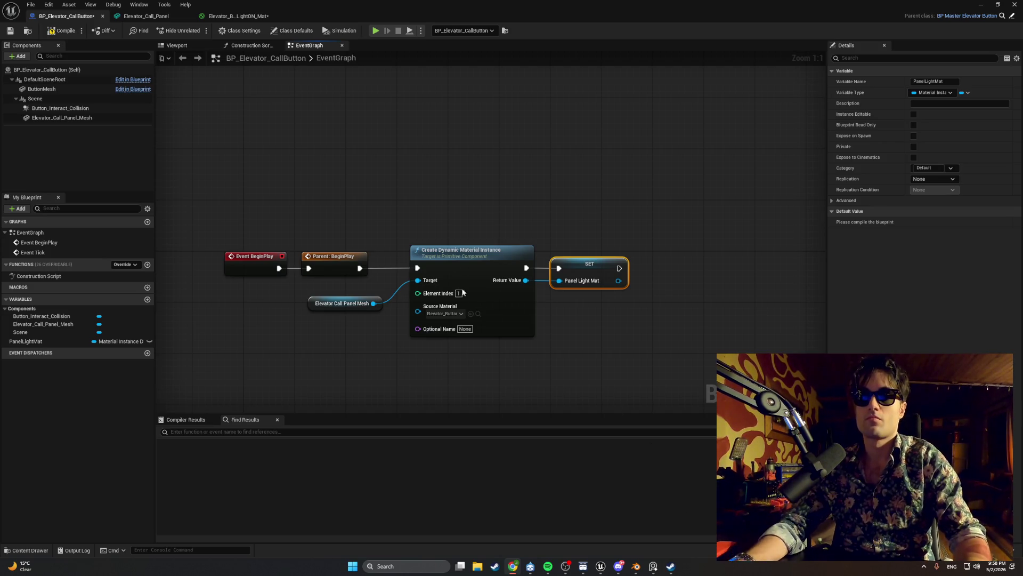
left_click(461, 313)
key("super+shift+s")
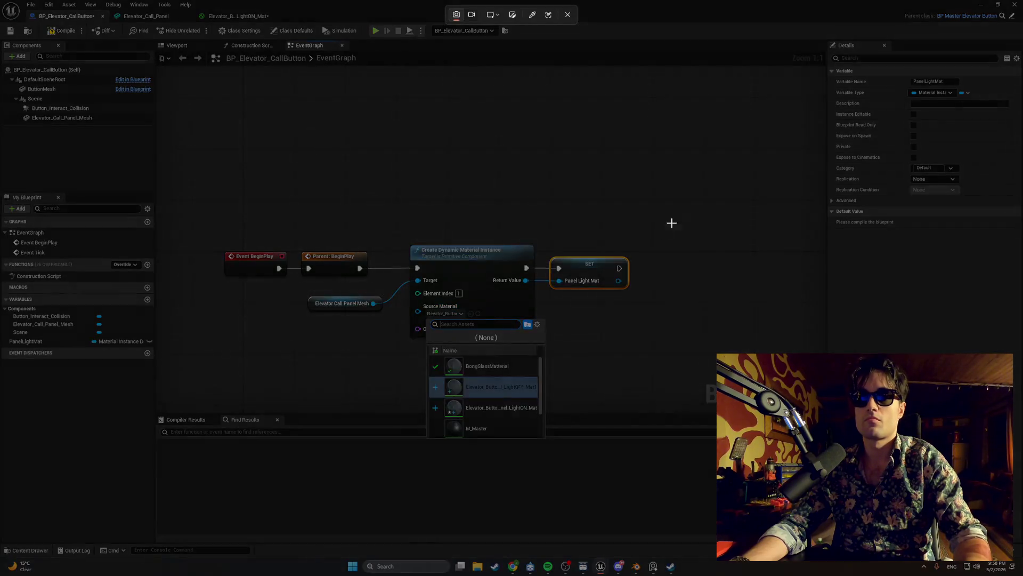
mouse_move(681, 214)
left_mouse_down()
mouse_move(272, 415)
mouse_move(213, 427)
left_mouse_up()
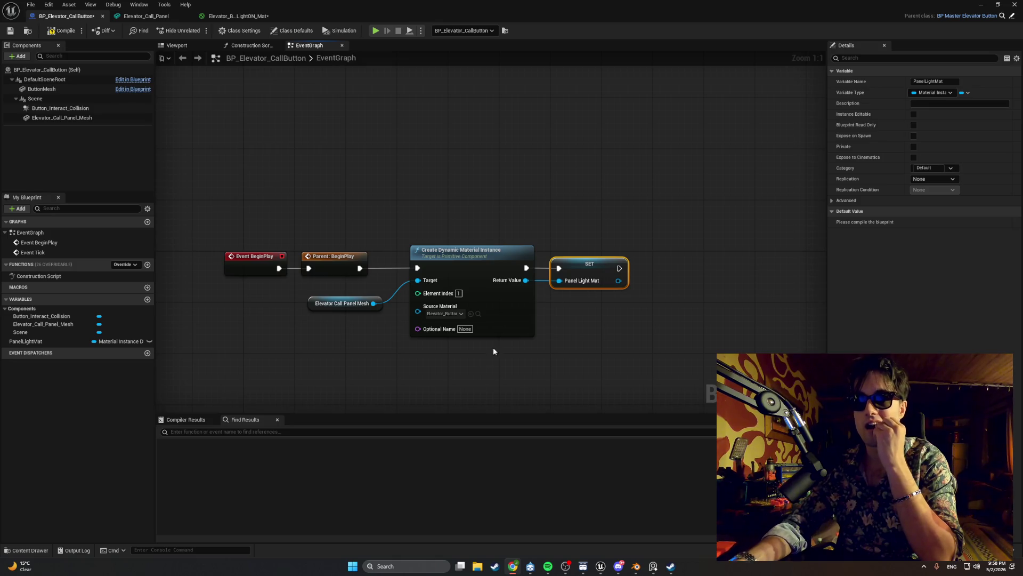
left_click(459, 313)
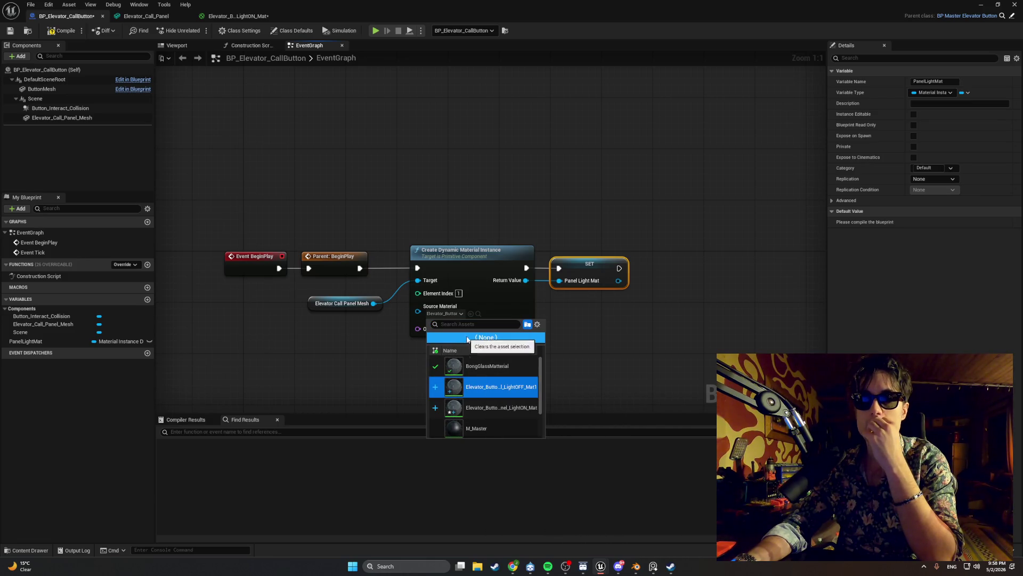
left_click(468, 338)
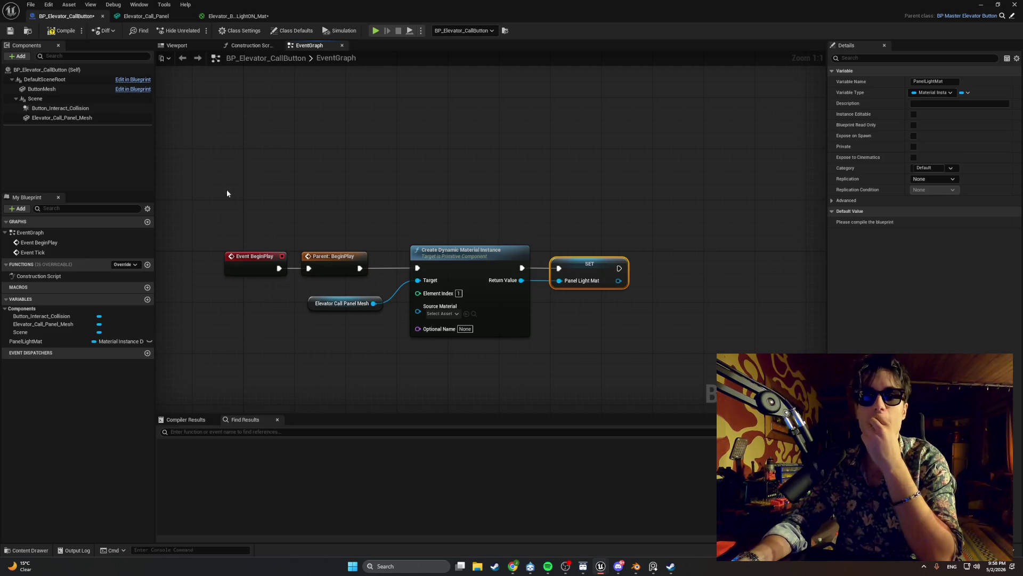
- Compile the call button Blueprint
left_click(50, 32)
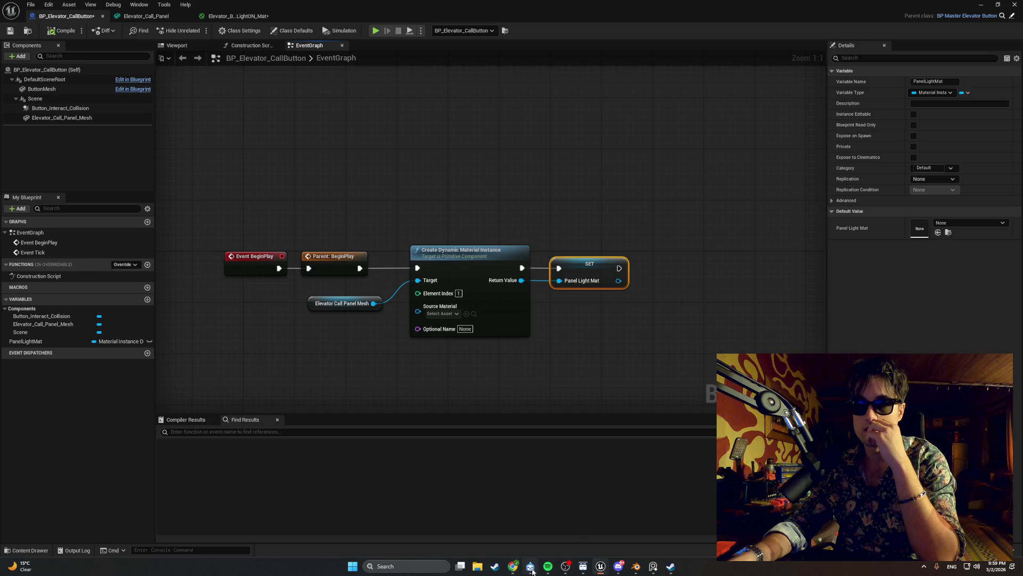
left_click(548, 566)
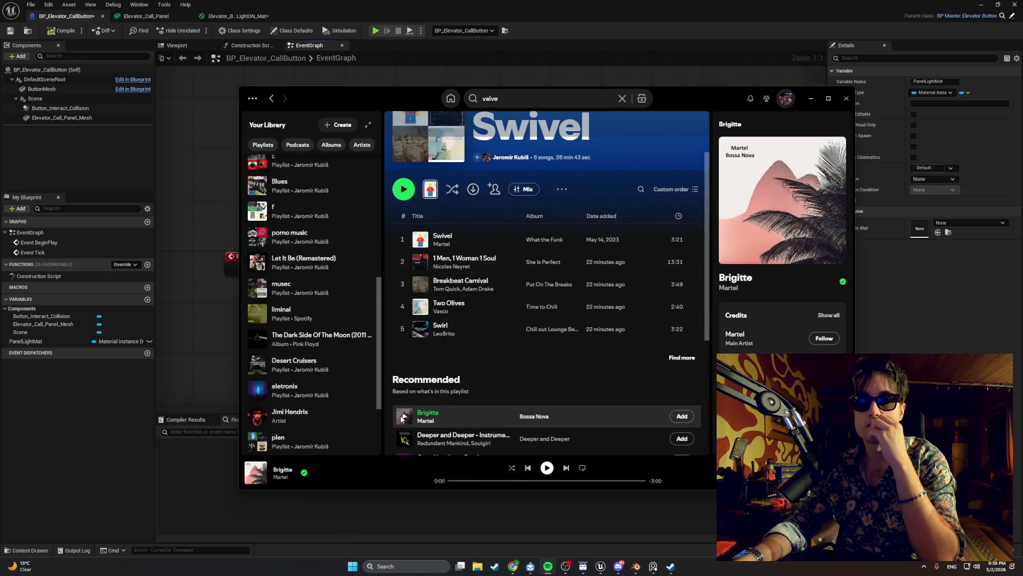
left_click(811, 98)
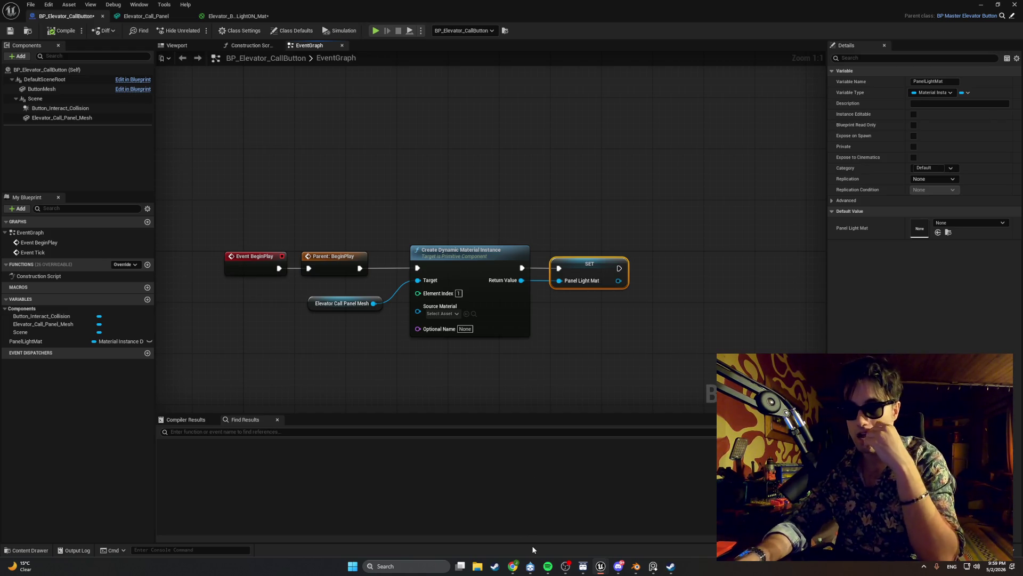
- Browse the Content Drawer through ITEMS, Items_BPs and Apartment_Interactables folders
mouse_move(601, 566)
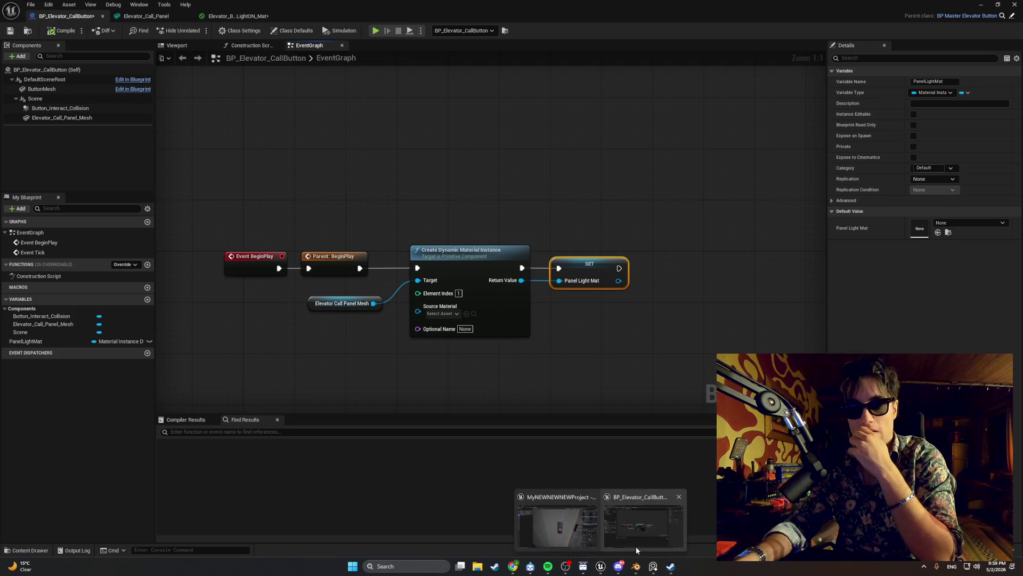
left_click(635, 541)
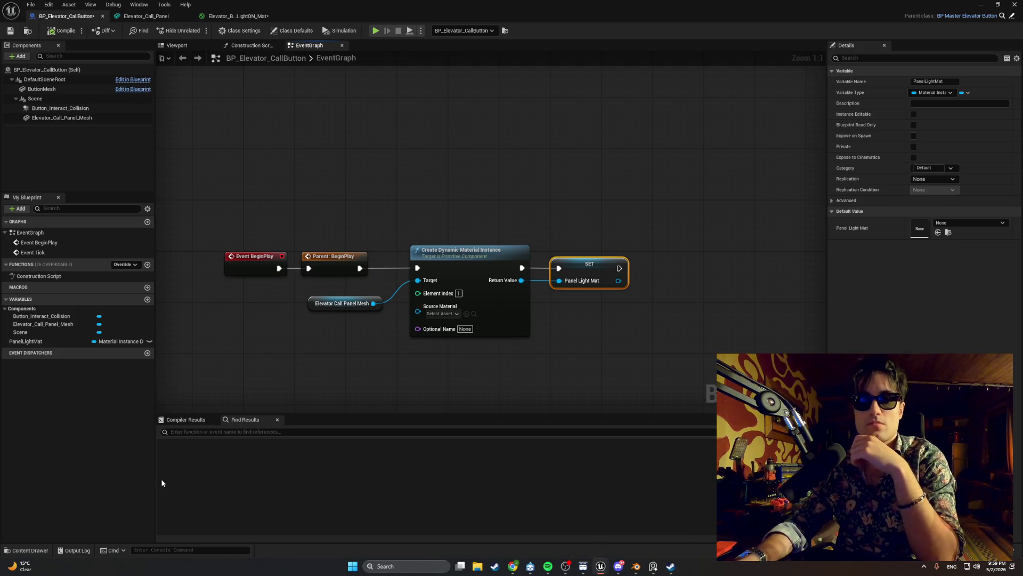
left_click(44, 546)
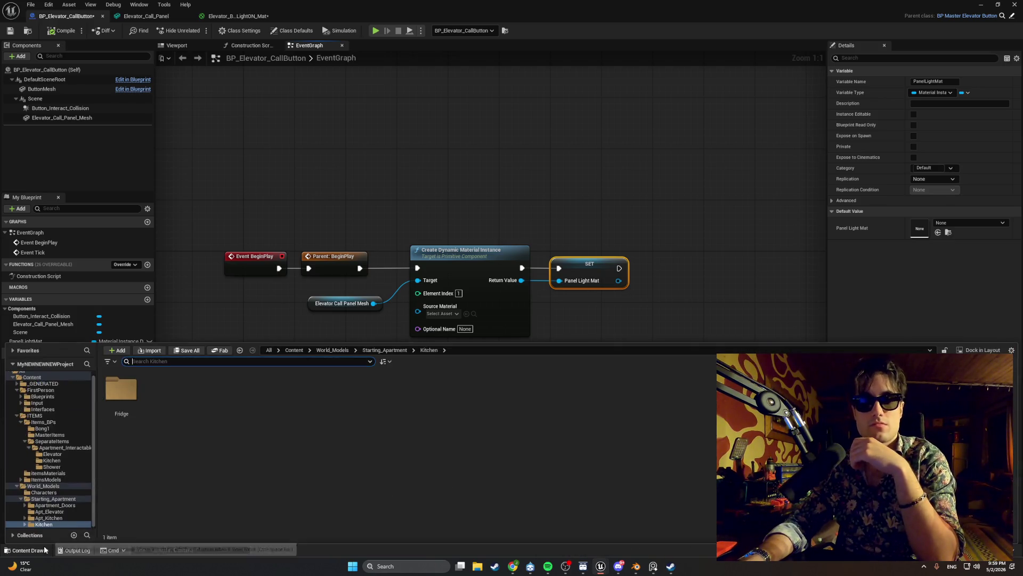
left_click(59, 479)
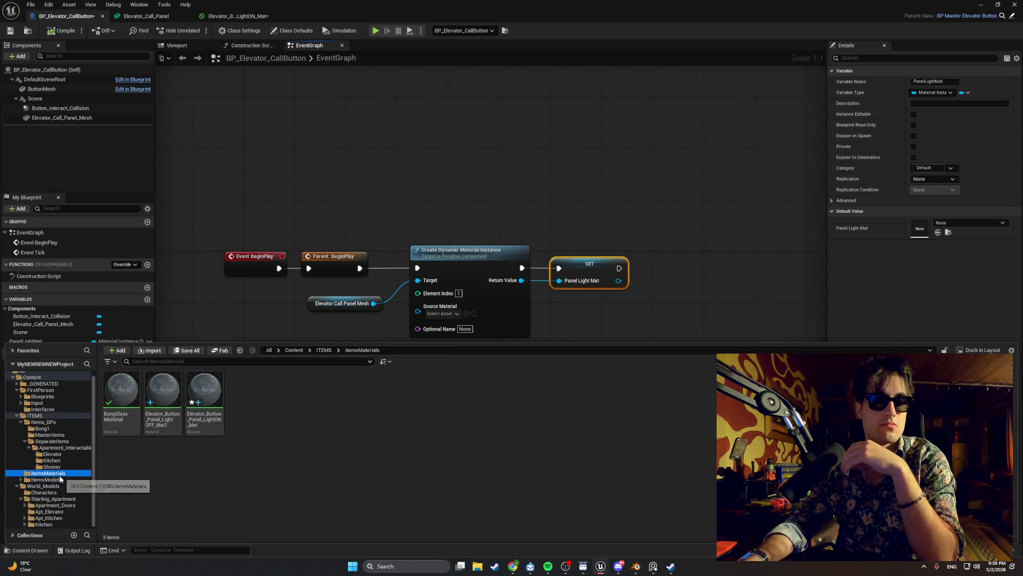
left_click(59, 417)
left_click(58, 421)
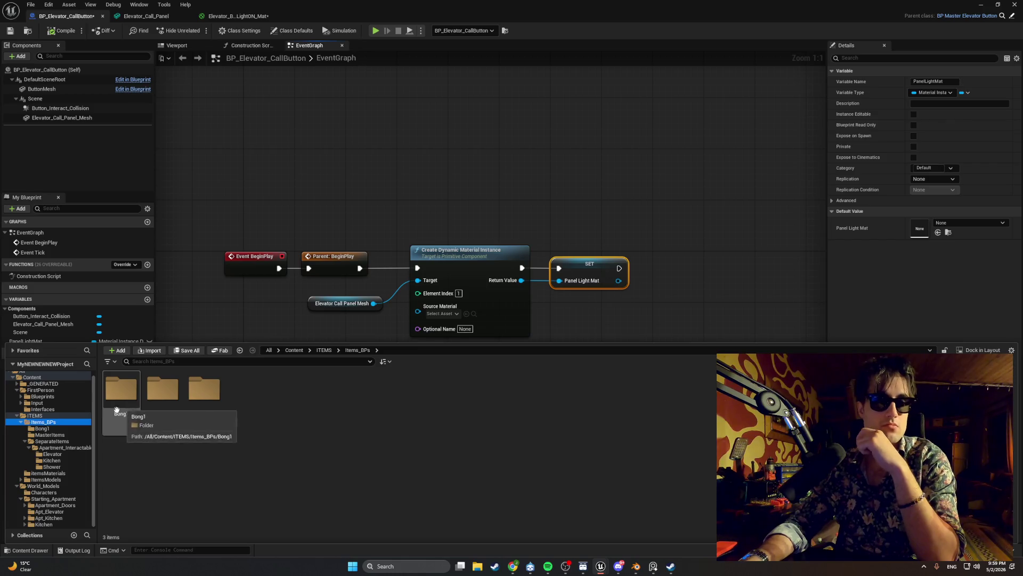
left_click(57, 428)
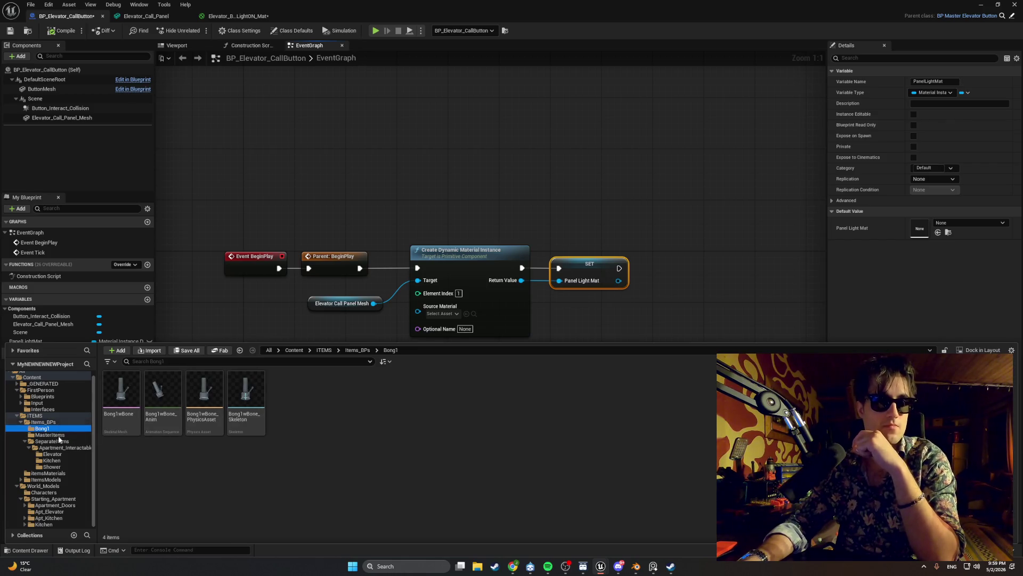
left_click(52, 460)
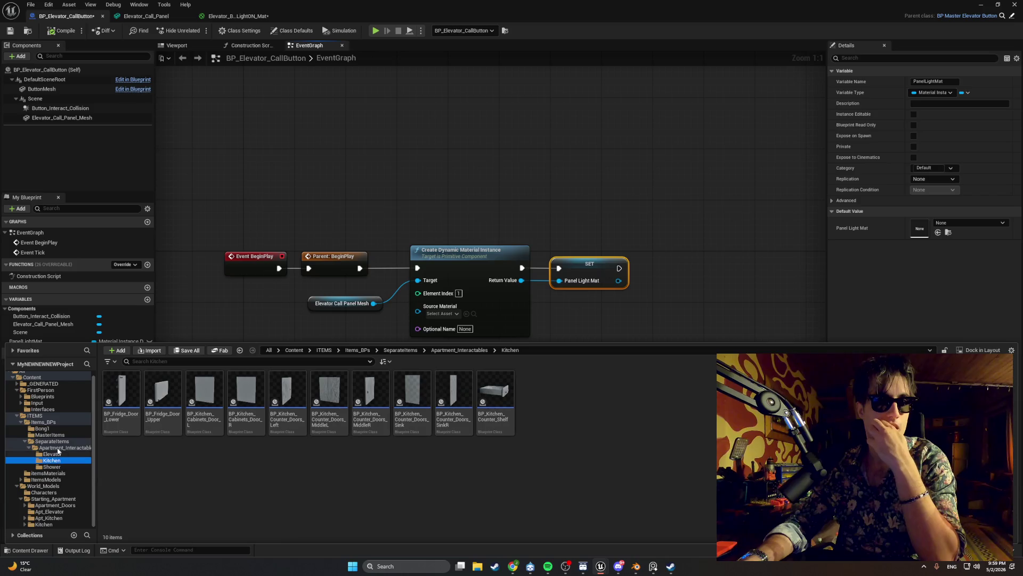
left_click(61, 448)
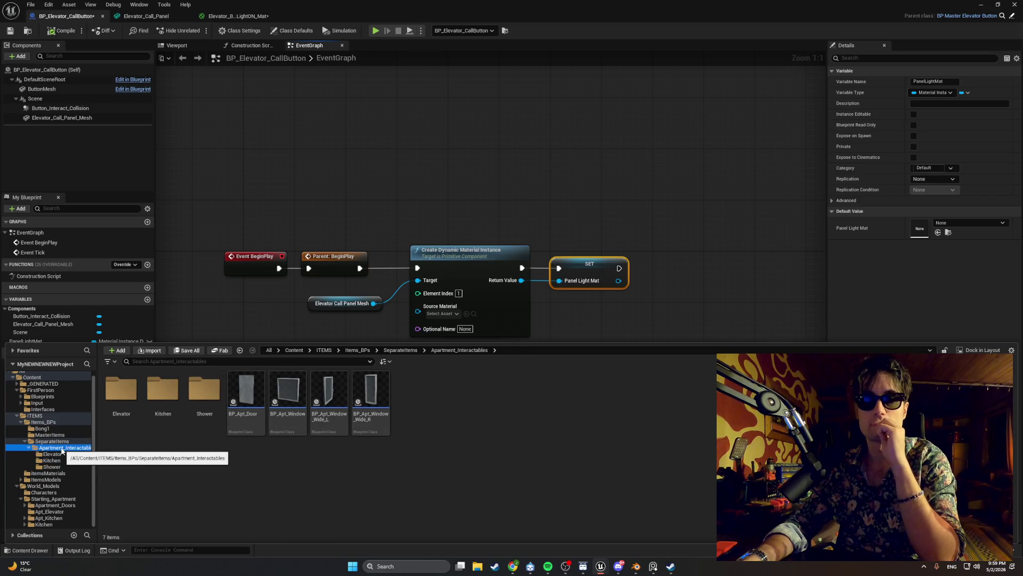
- Open BP_Master_ElevatorButton from the MasterItems folder
double_click(121, 390)
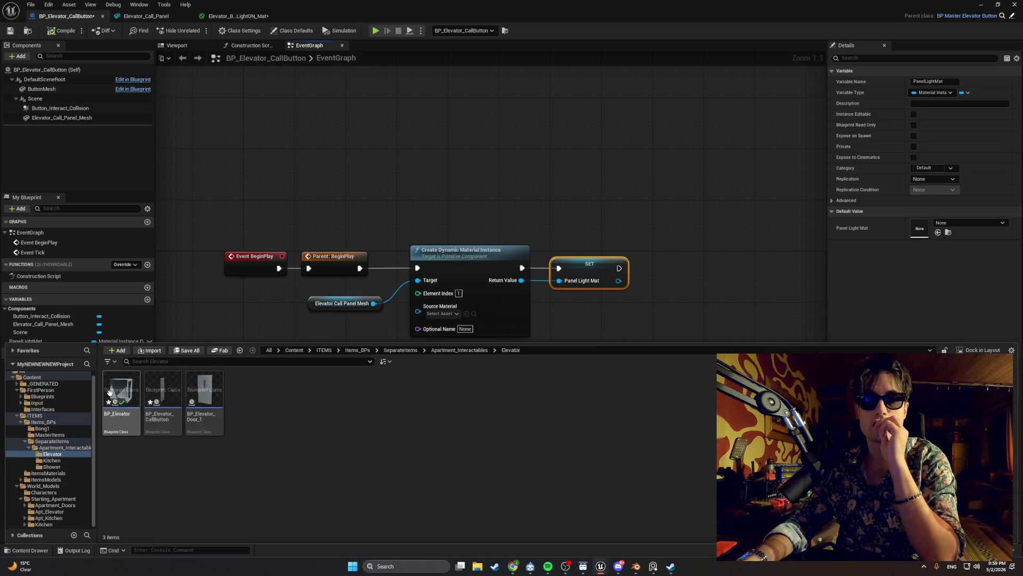
left_click(166, 385)
mouse_move(166, 389)
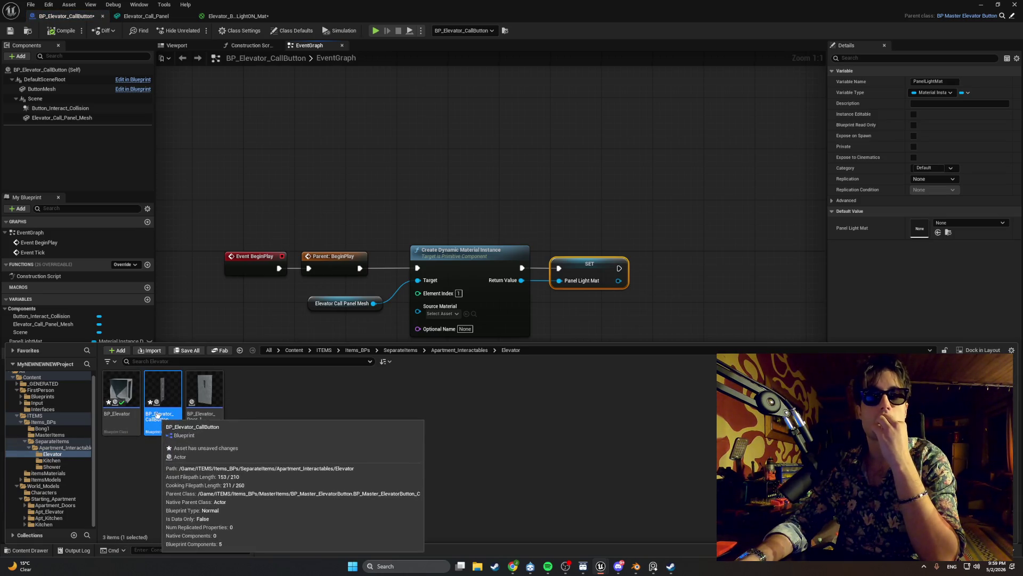
left_click(61, 438)
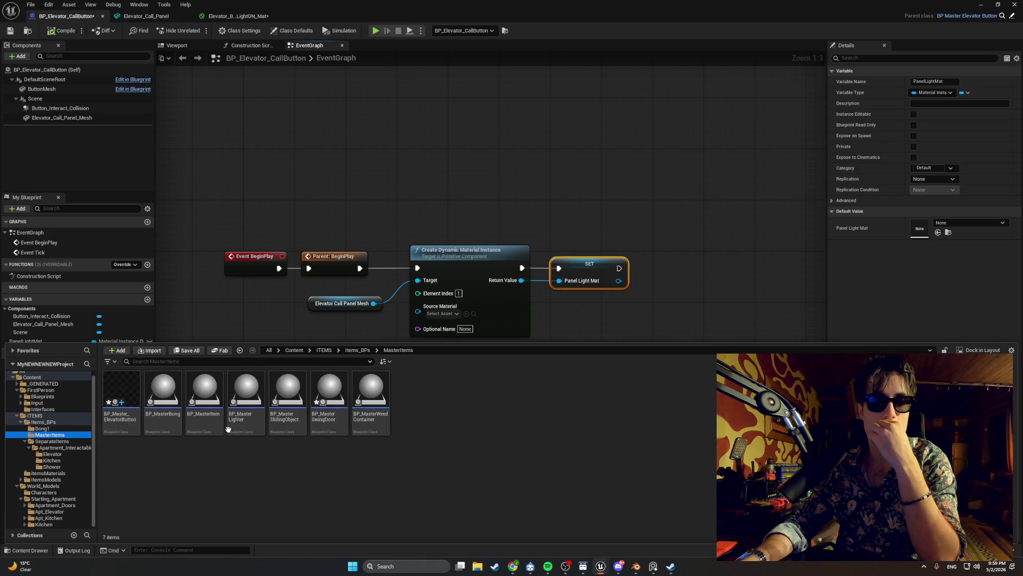
mouse_move(170, 412)
double_click(119, 387)
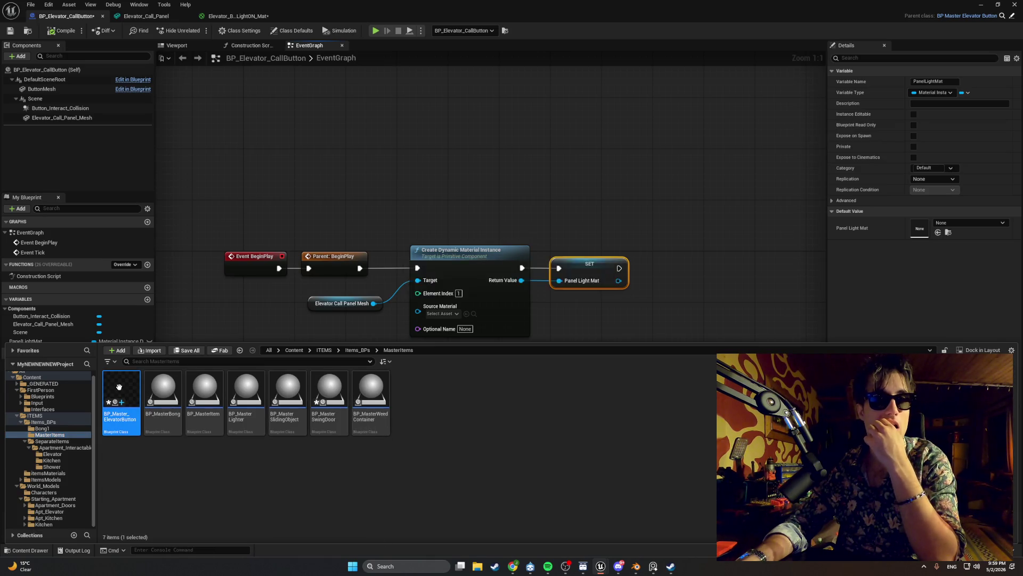
mouse_move(351, 353)
left_mouse_down()
mouse_move(191, 343)
mouse_move(276, 286)
mouse_move(250, 287)
mouse_move(285, 290)
left_mouse_up()
scroll(284, 290, "down", 1)
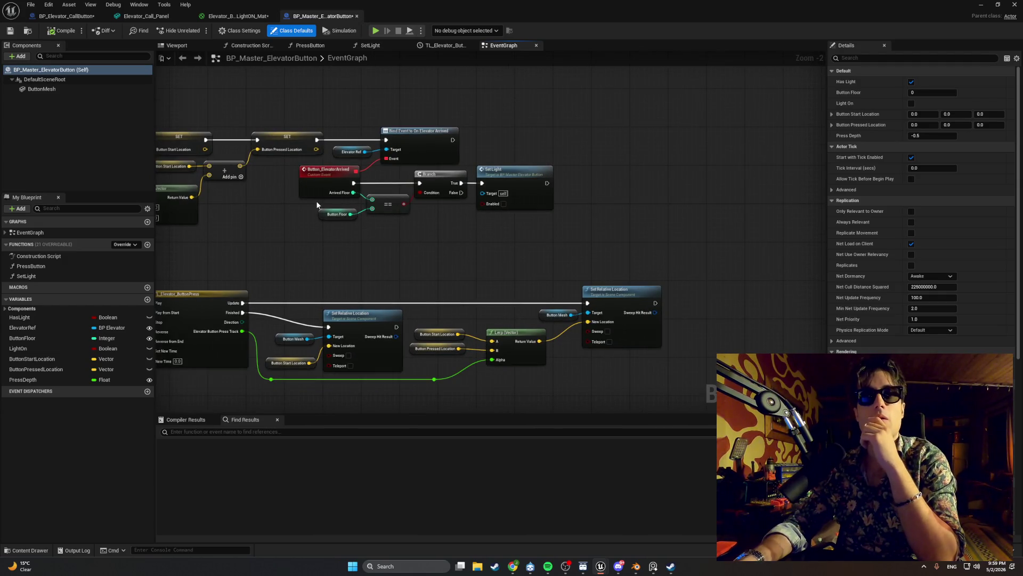
left_click_drag(316, 208, 332, 212)
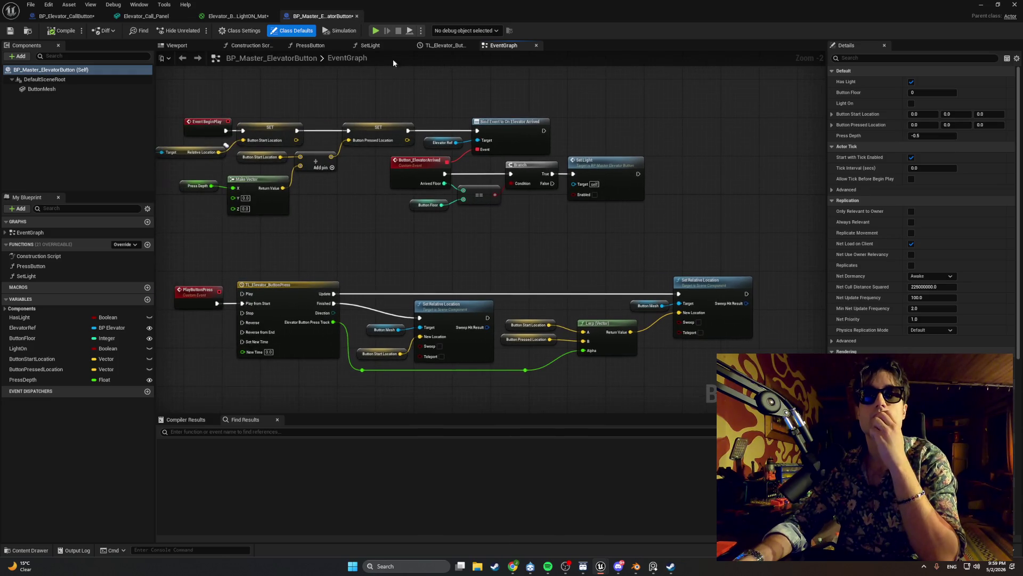
left_click(373, 45)
left_click_drag(354, 106, 568, 97)
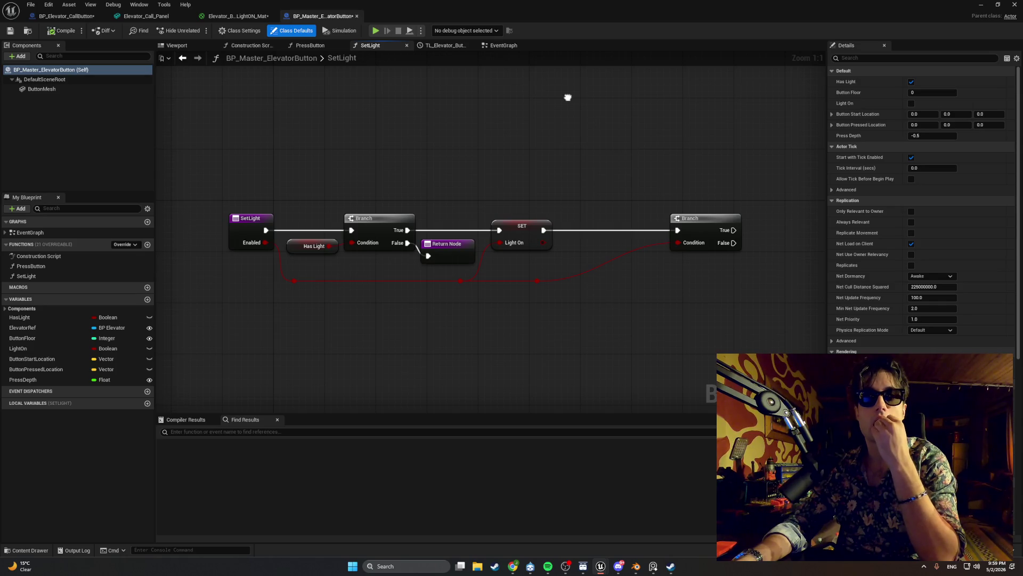
left_click(312, 46)
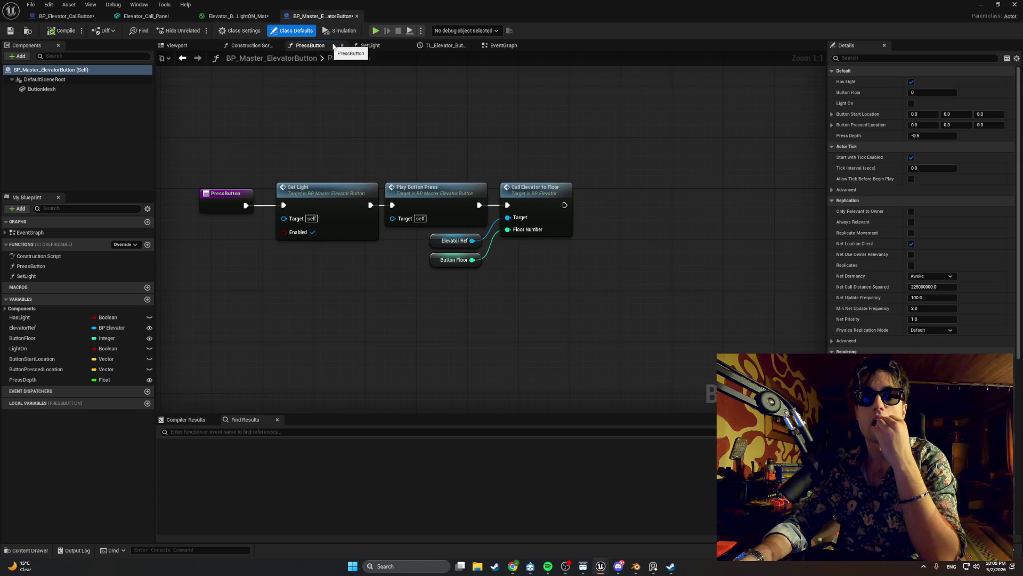
left_click(446, 46)
left_click(503, 47)
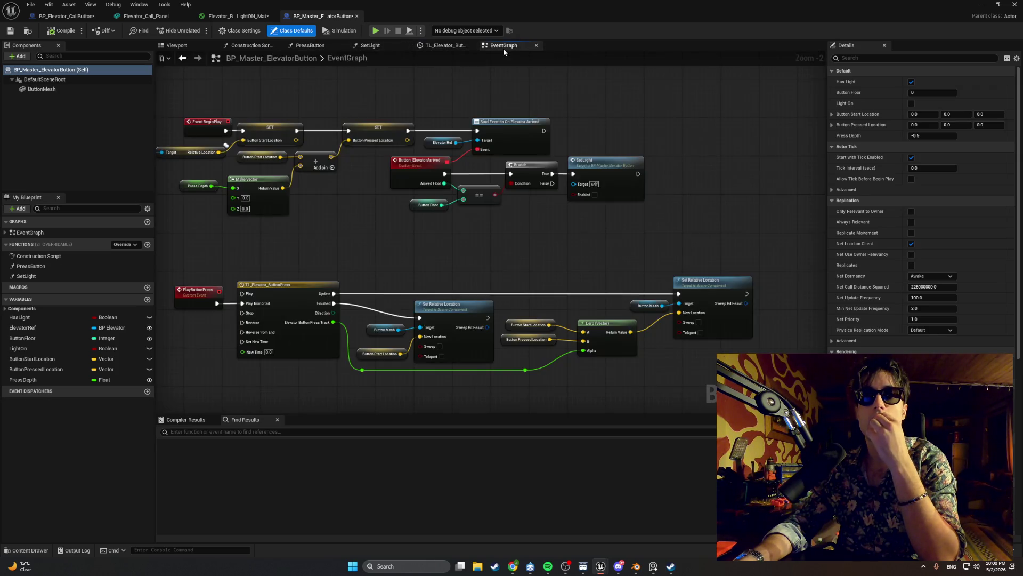
scroll(514, 149, "down", 2)
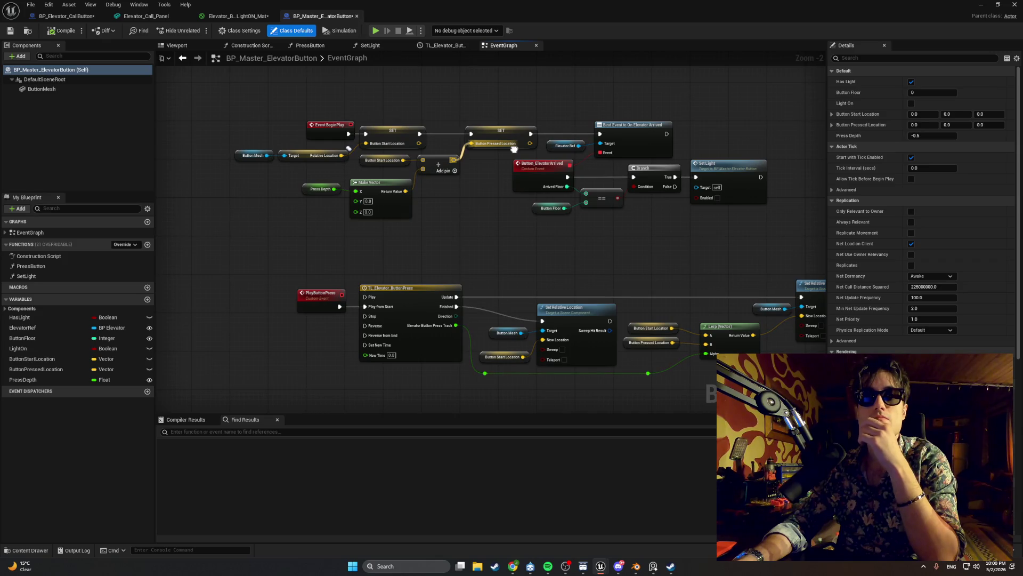
left_click_drag(514, 149, 452, 154)
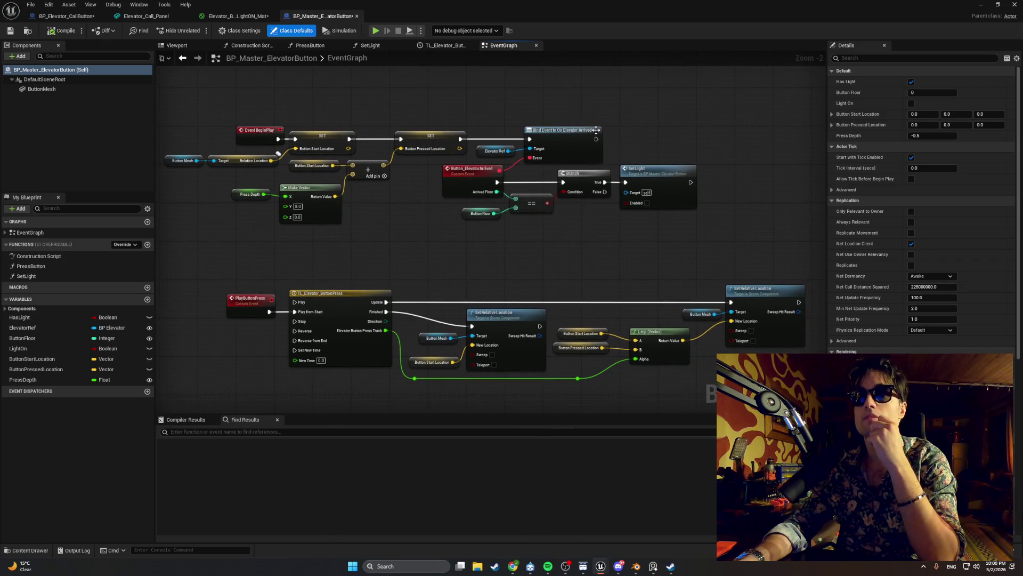
scroll(630, 130, "up", 2)
left_click_drag(664, 155, 651, 154)
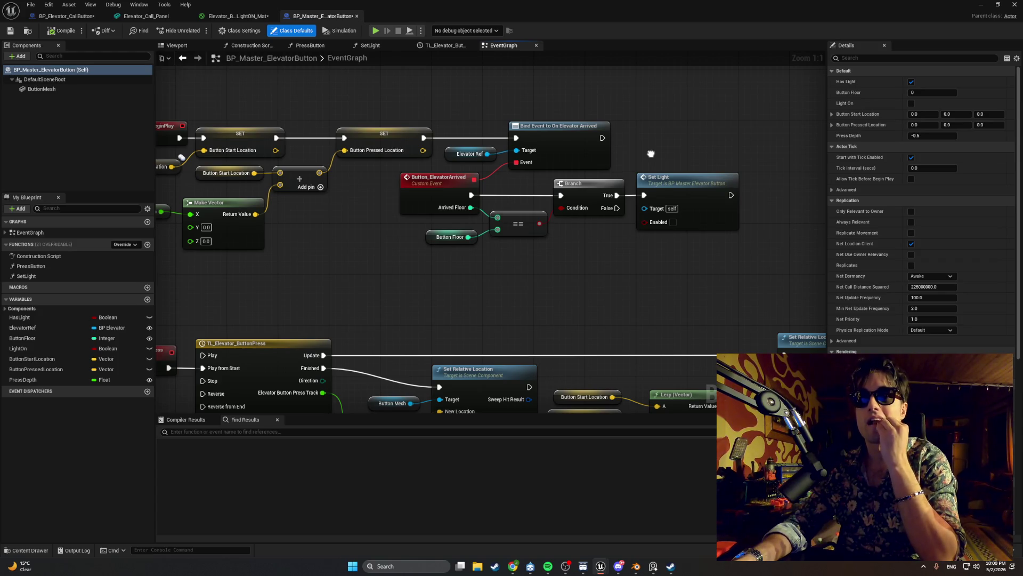
left_click_drag(651, 154, 646, 153)
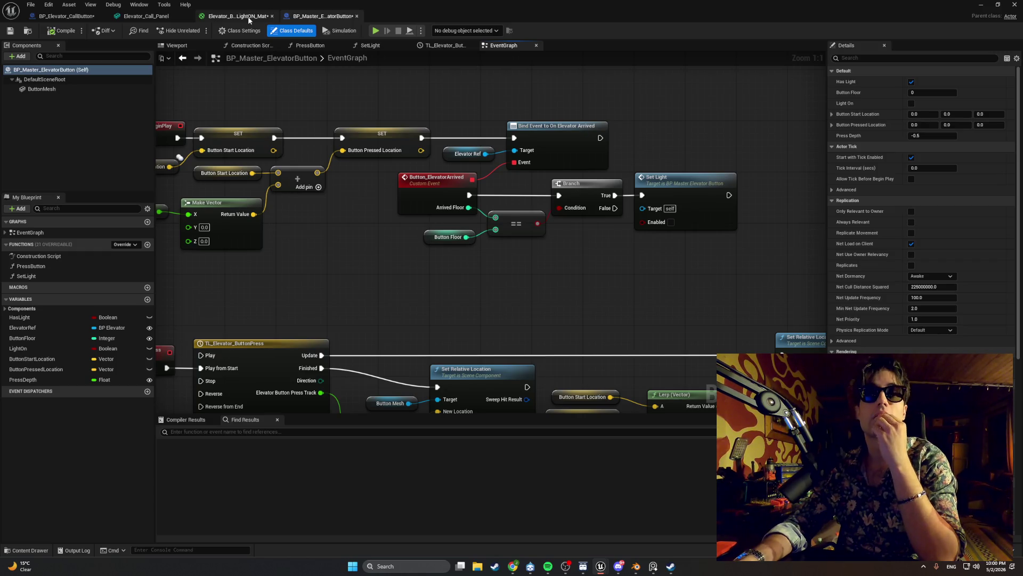
- Switch back to the BP_Elevator_CallButton Blueprint and its BeginPlay event graph
left_click(65, 18)
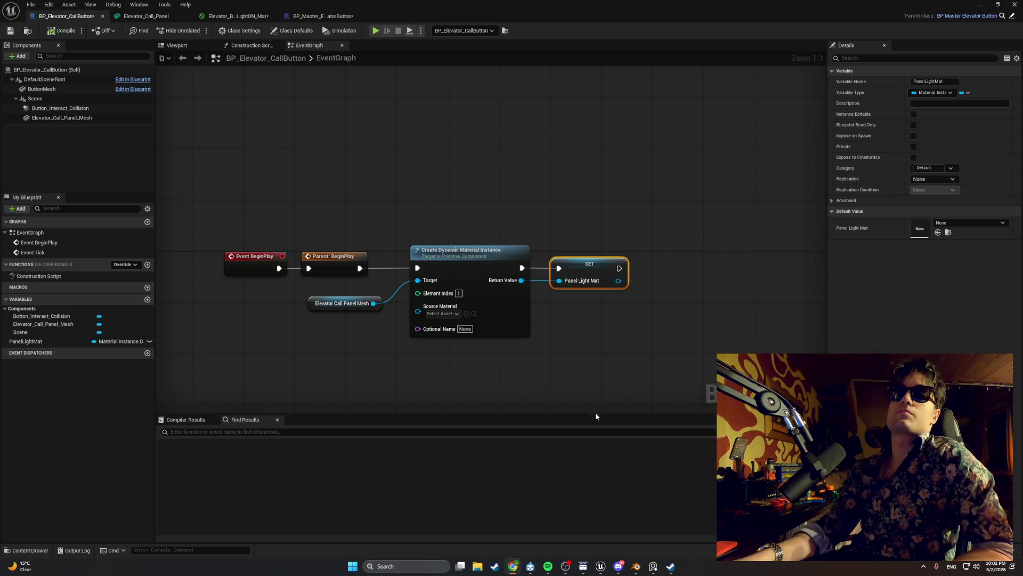
- Override SetLight in BP_Elevator_CallButton, creating a graph that calls Parent: SetLight with Enabled
left_click_drag(303, 134, 296, 133)
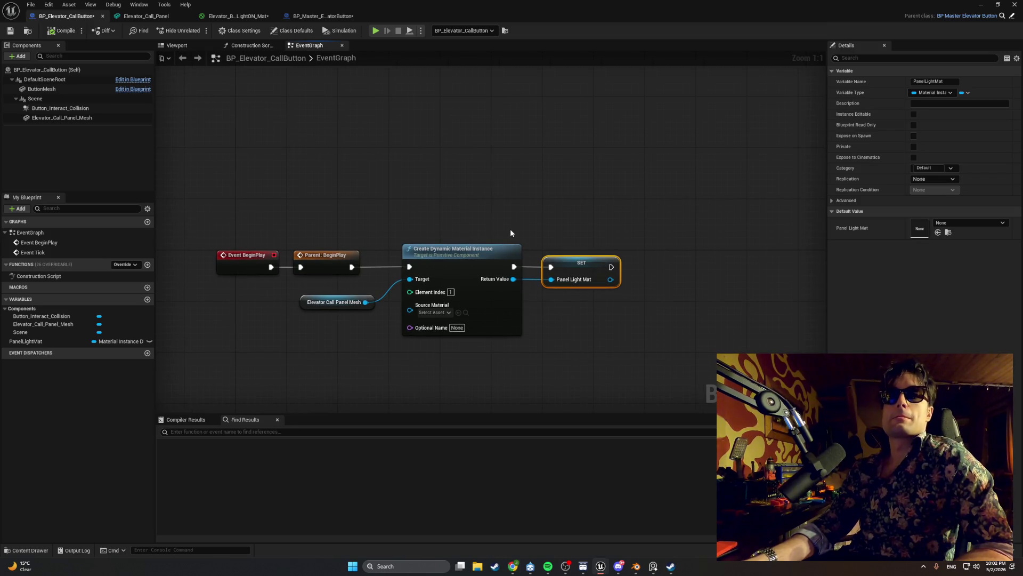
left_click(293, 17)
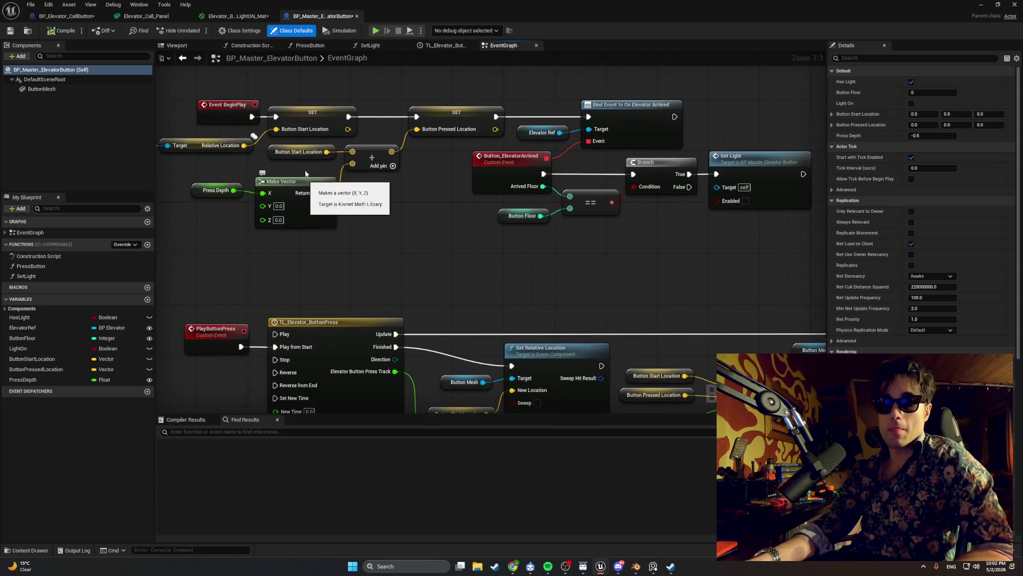
left_click(65, 16)
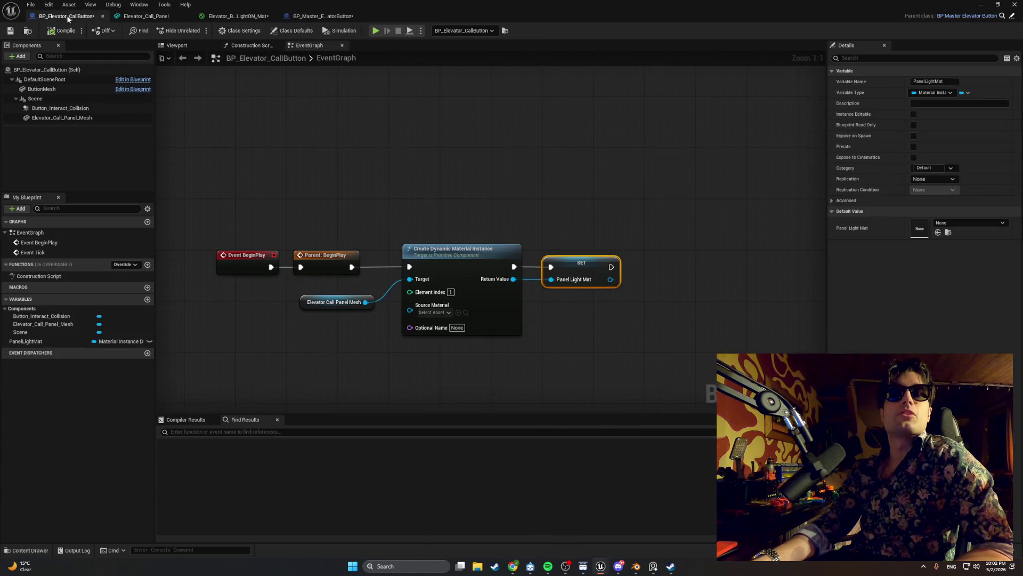
left_click(136, 265)
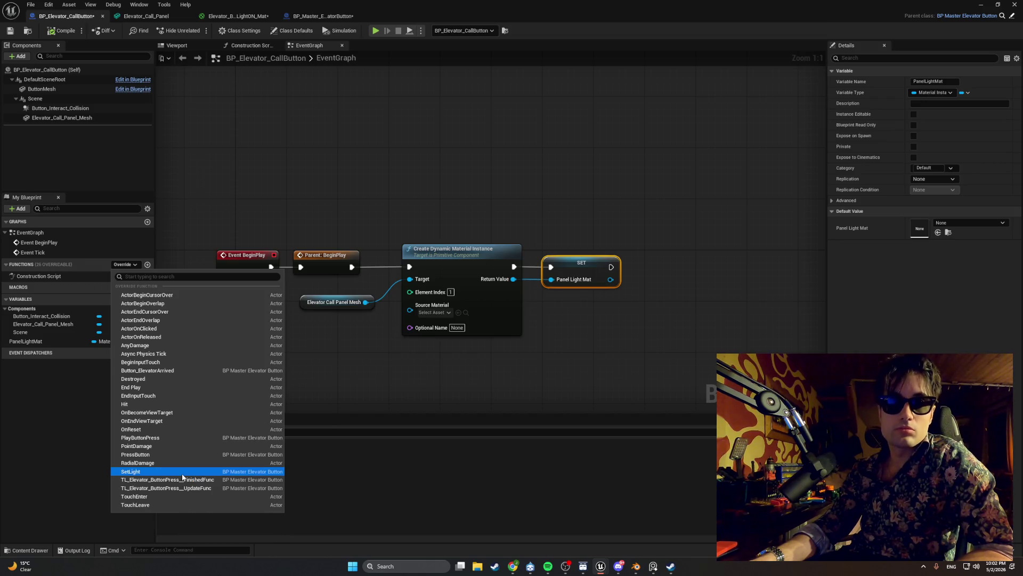
left_click(181, 474)
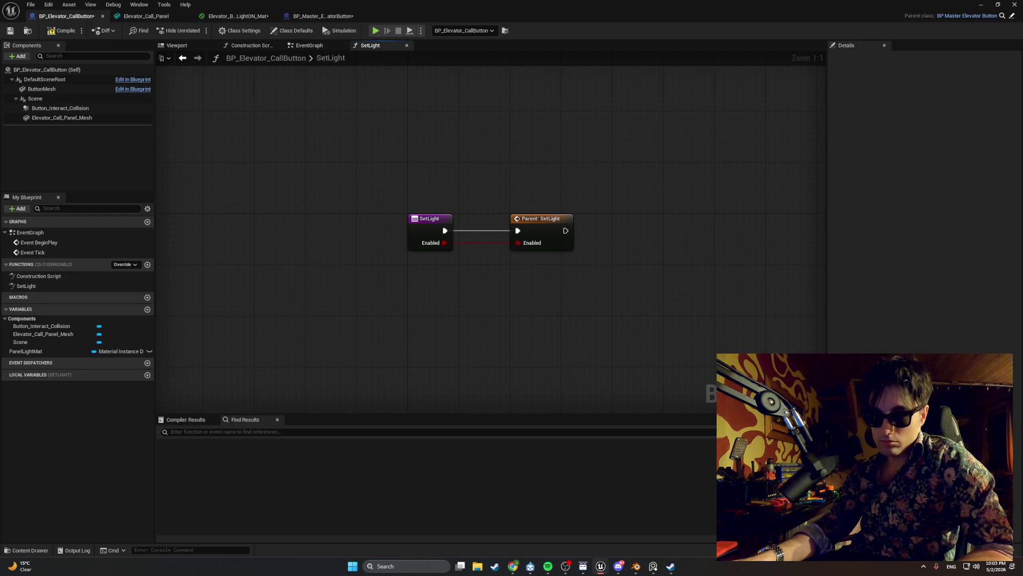
- Wire a Branch node after Parent: SetLight and drag out from its True output
left_click_drag(542, 220, 501, 220)
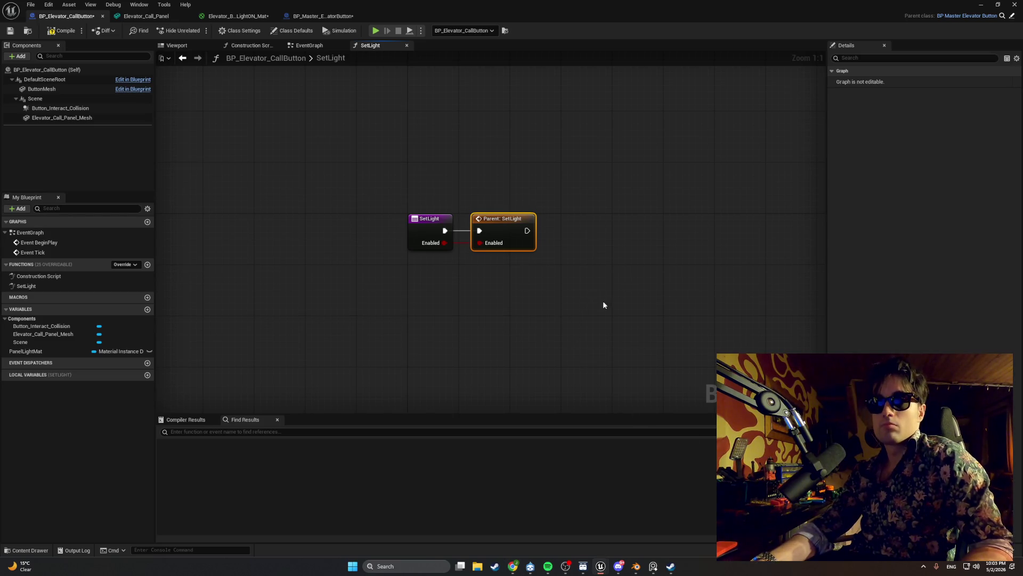
left_click(587, 240)
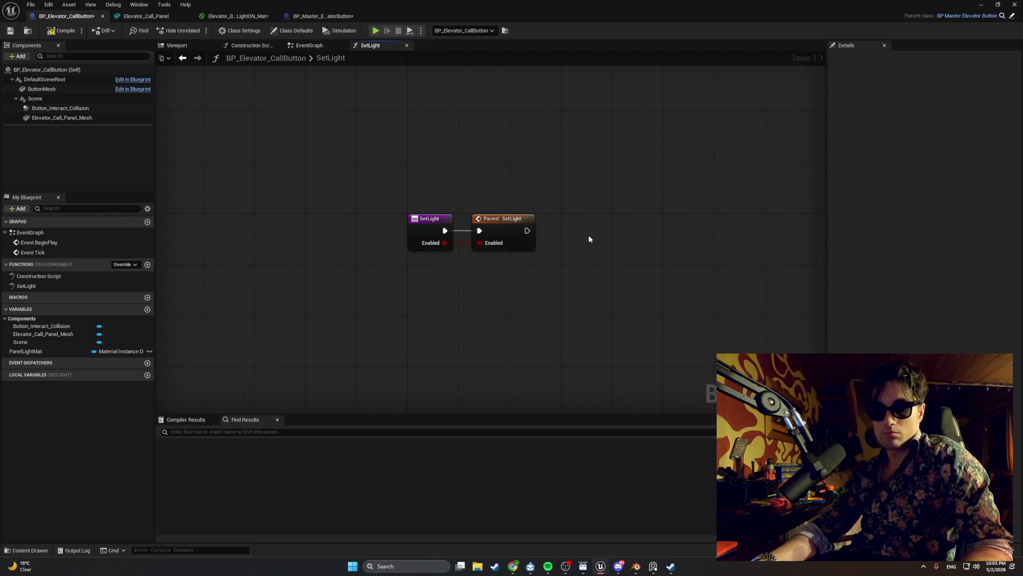
left_click(588, 236)
mouse_move(604, 241)
left_mouse_down()
mouse_move(576, 220)
mouse_move(564, 235)
left_mouse_up()
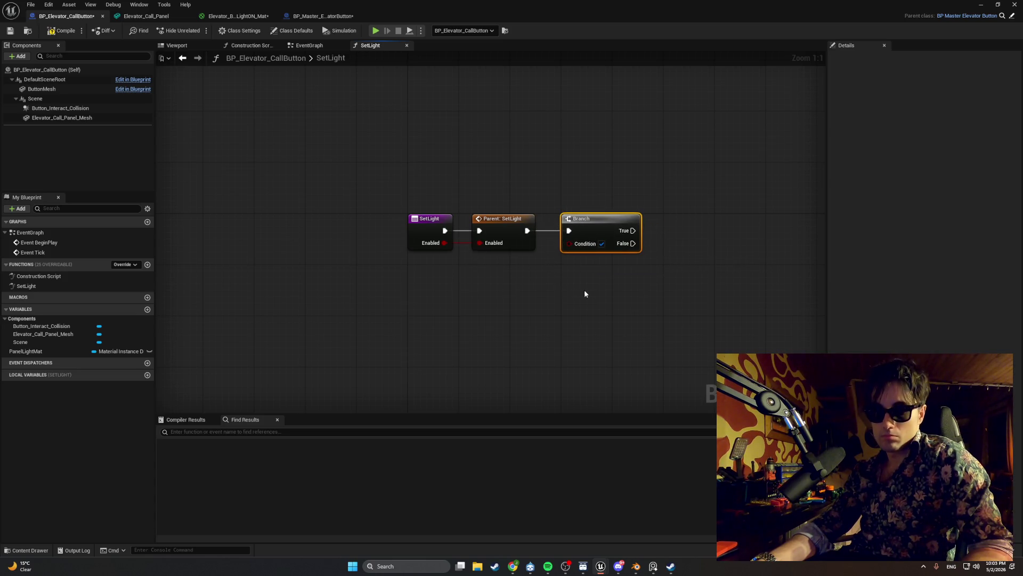
left_click_drag(584, 293, 489, 297)
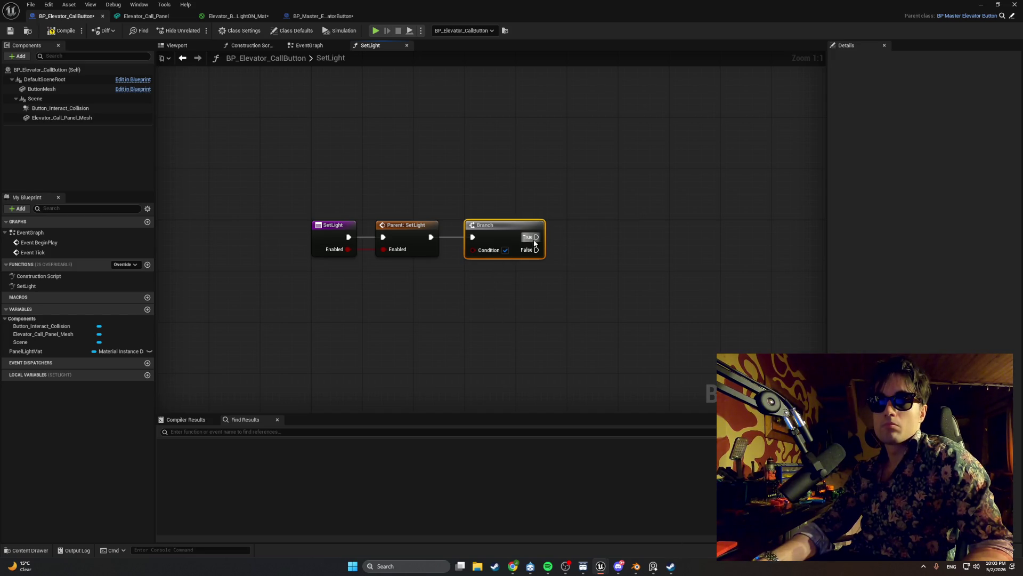
mouse_move(537, 236)
left_mouse_down()
mouse_move(549, 246)
mouse_move(600, 240)
left_mouse_up()
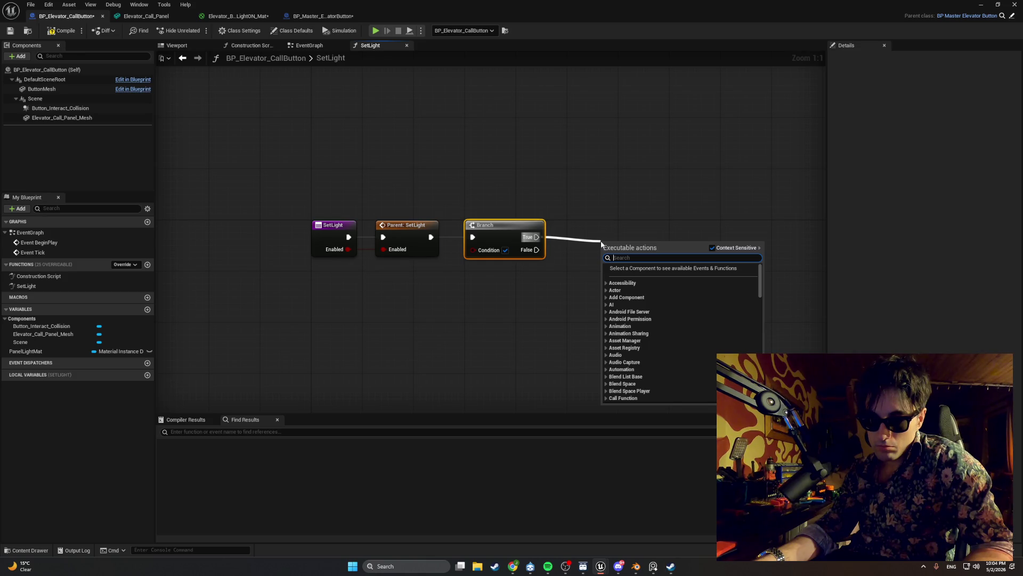
- Add a PanelLightMat getter and a material-instance Set Scalar Parameter Value node from it
type("s")
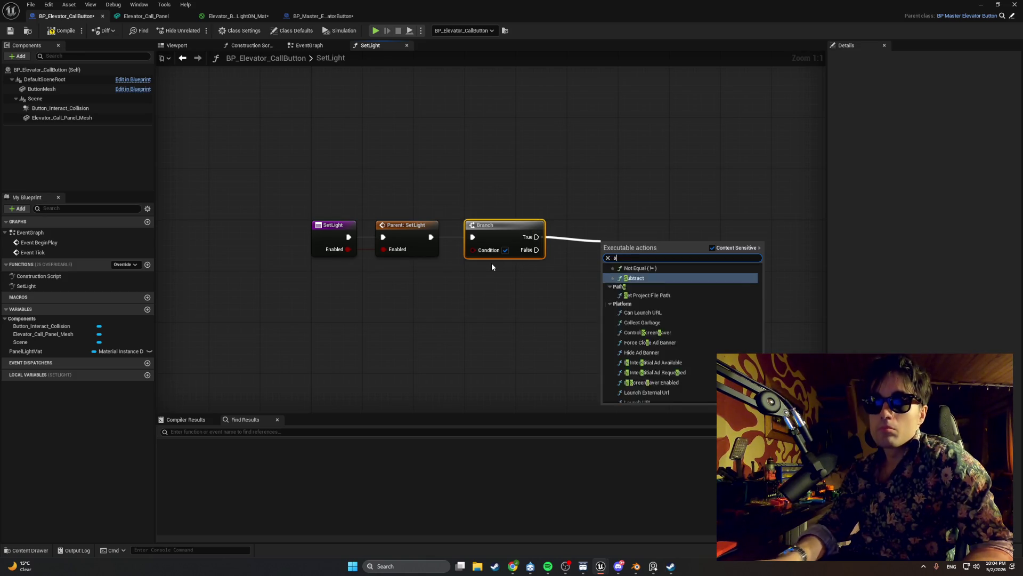
type("et scala")
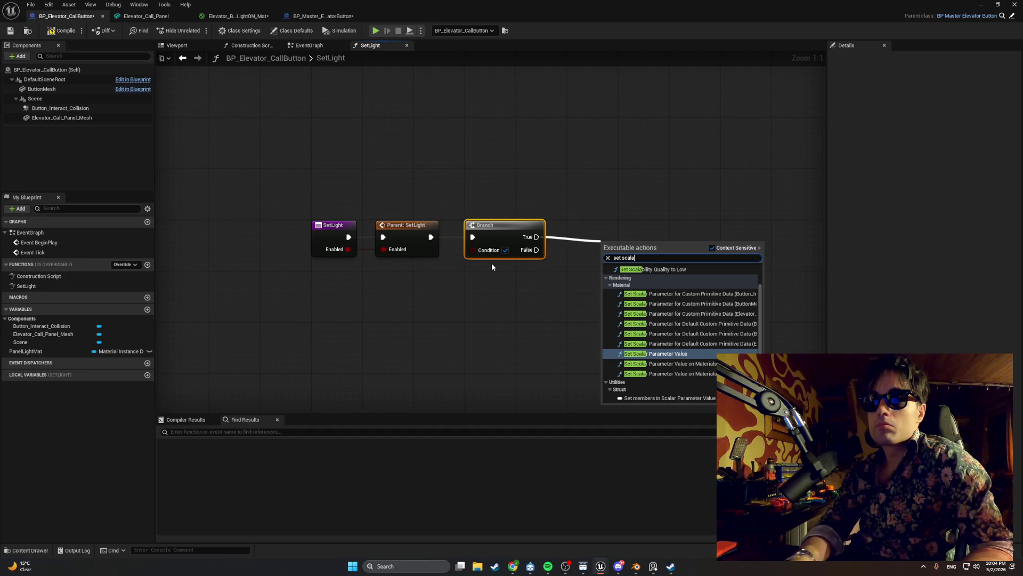
left_click(656, 354)
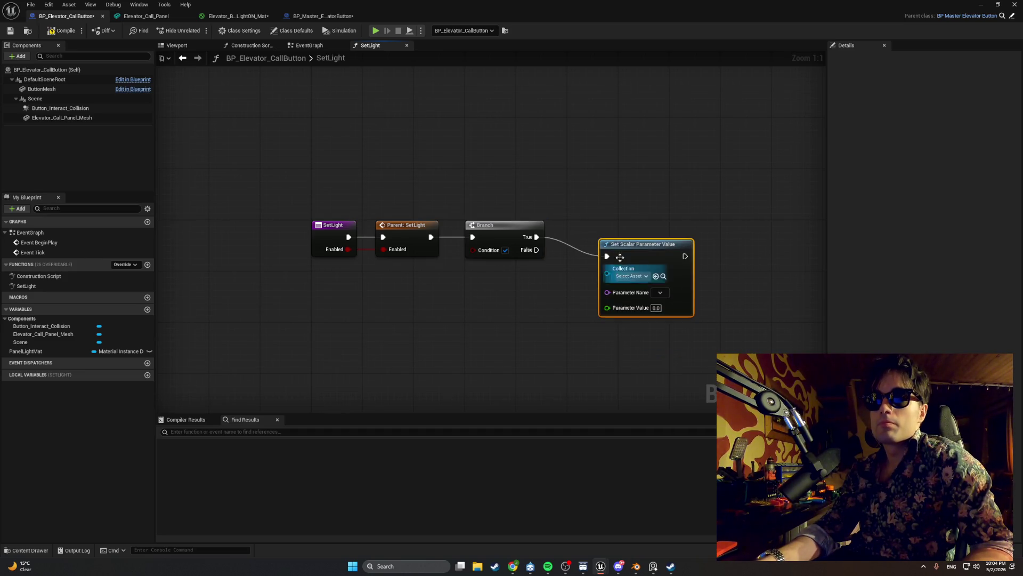
mouse_move(26, 351)
left_mouse_down()
mouse_move(462, 327)
mouse_move(529, 312)
left_mouse_up()
left_click(469, 333)
type("set scalar")
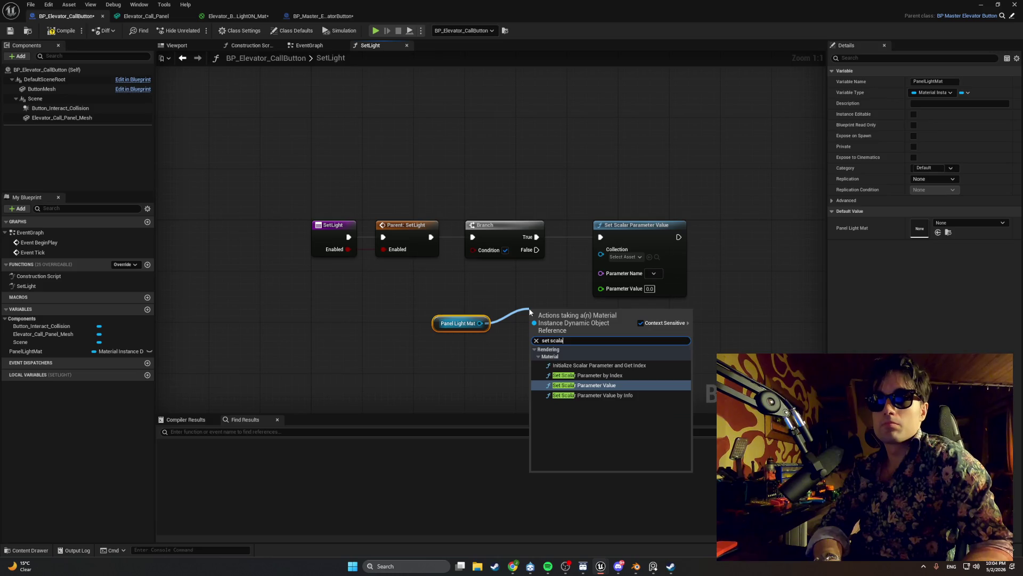
key("Return")
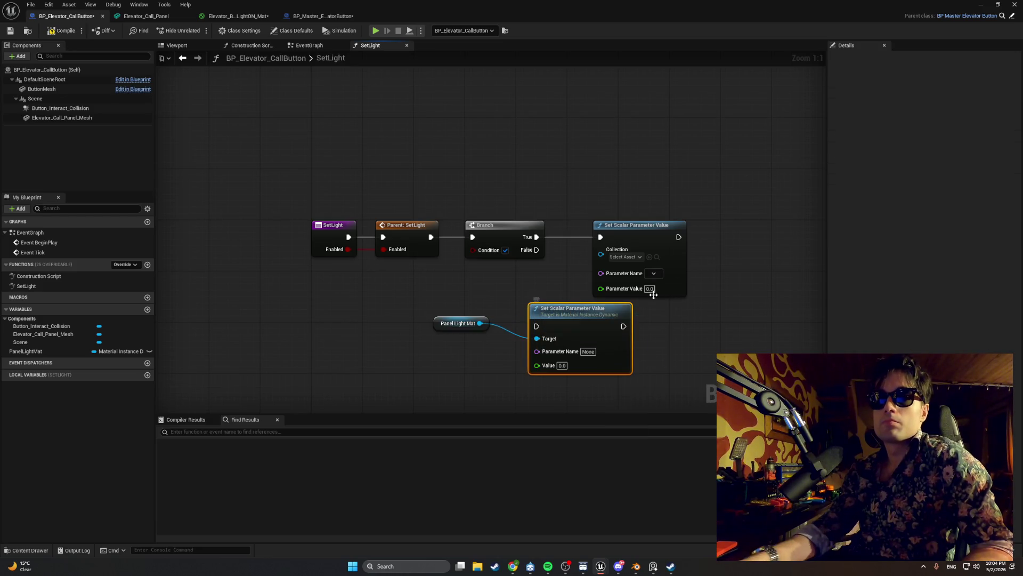
- Delete the collection-based setter and wire Branch True into the PanelLightMat scalar setter
left_click(638, 227)
key("Delete")
left_click_drag(557, 313, 609, 231)
mouse_move(537, 236)
left_mouse_down()
mouse_move(587, 244)
mouse_move(685, 222)
left_mouse_up()
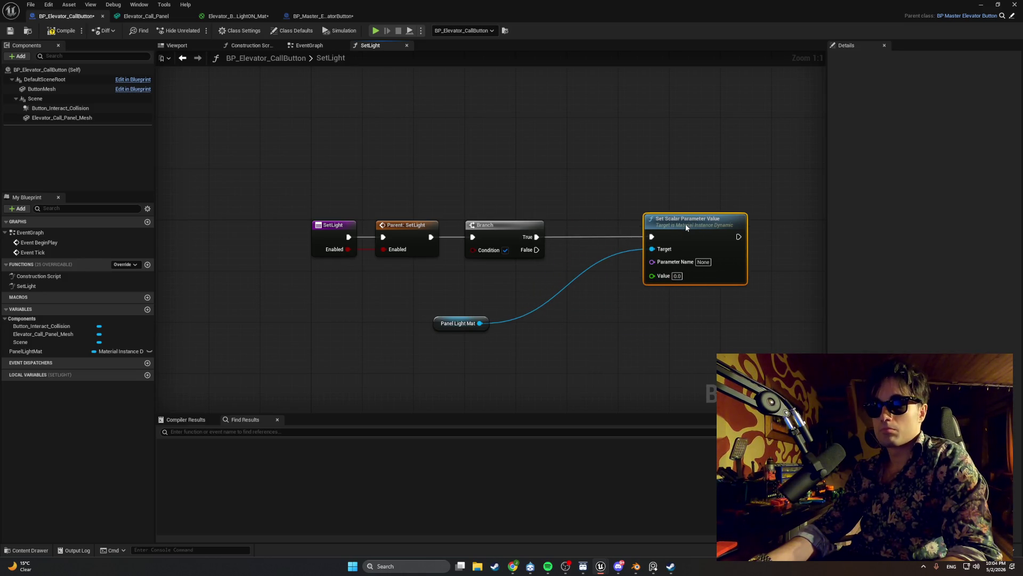
left_click_drag(442, 323, 583, 252)
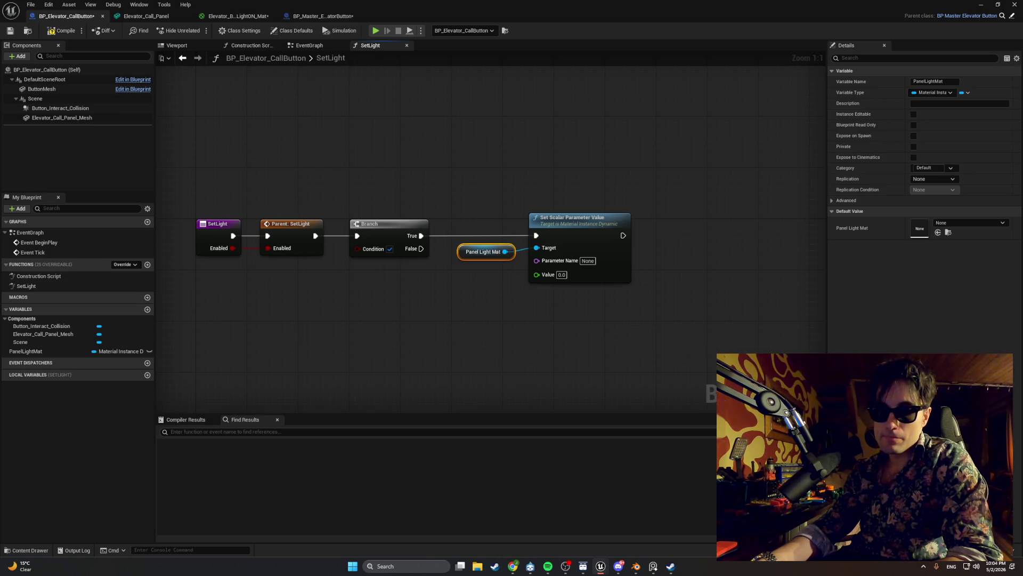
- Set the setter's parameter name to EmissiveIntensity and value to 10.0, then compile
left_click(592, 261)
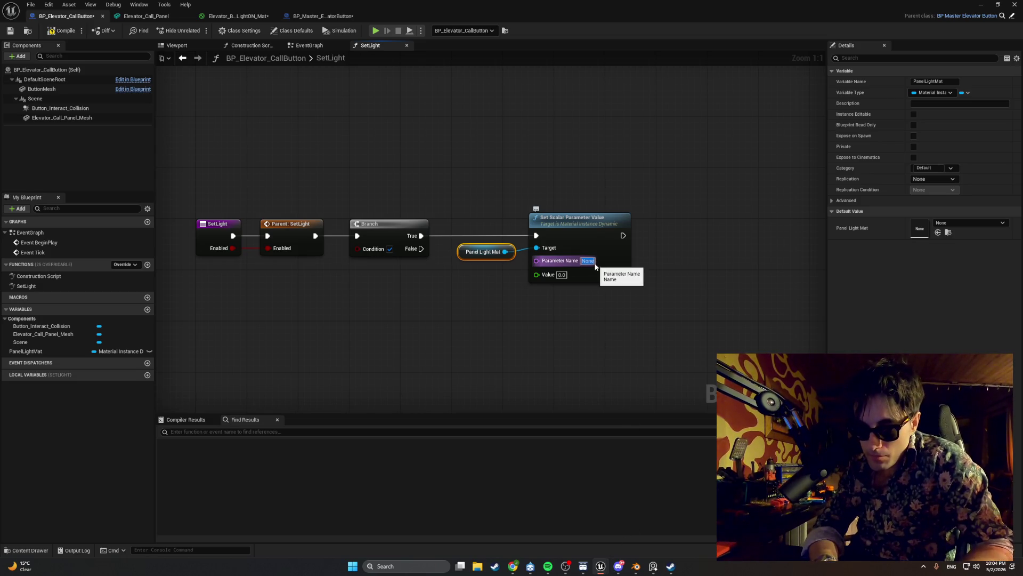
key("BackSpace")
type("Emissive")
key("Return")
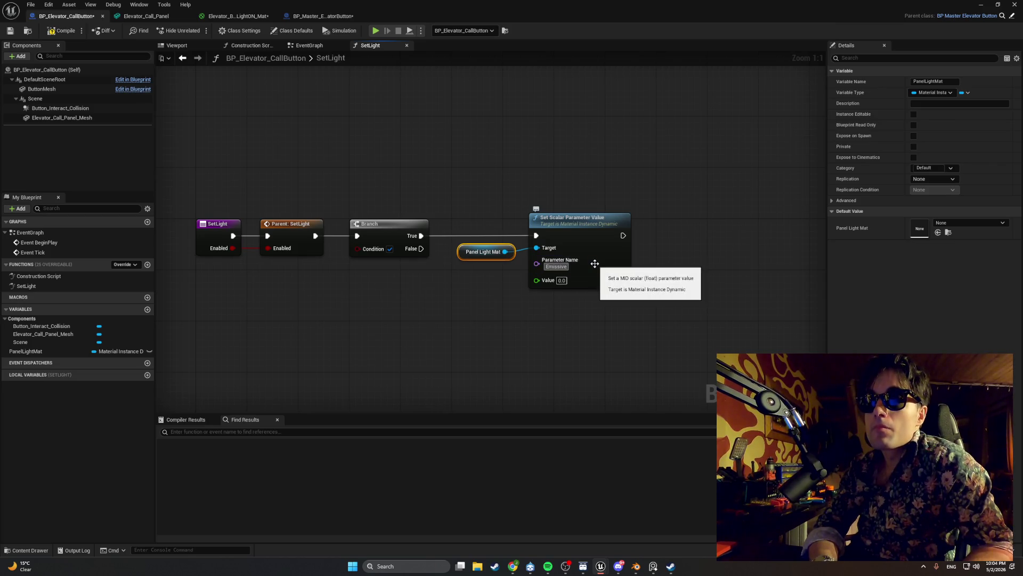
type("Inten")
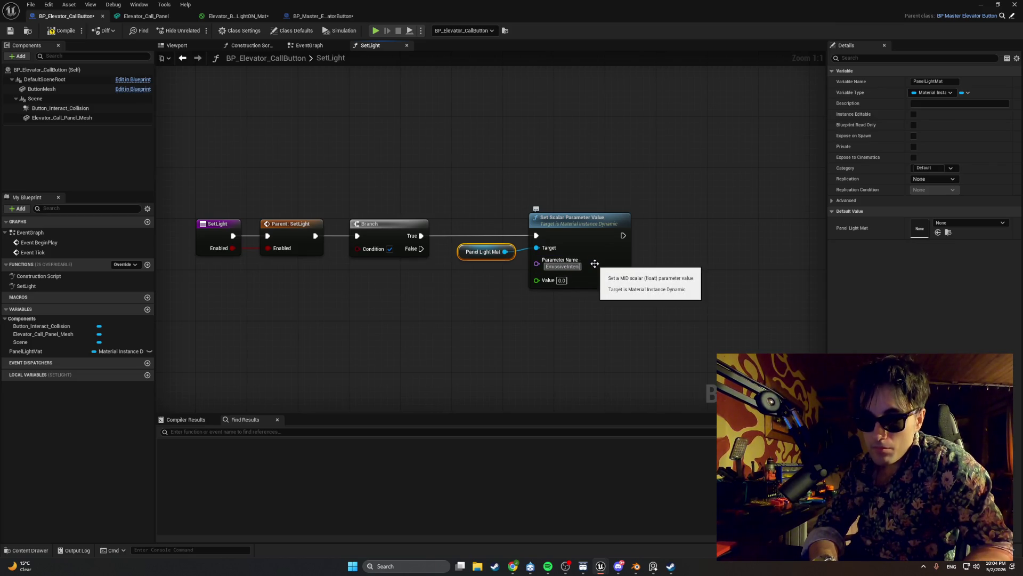
type("sity")
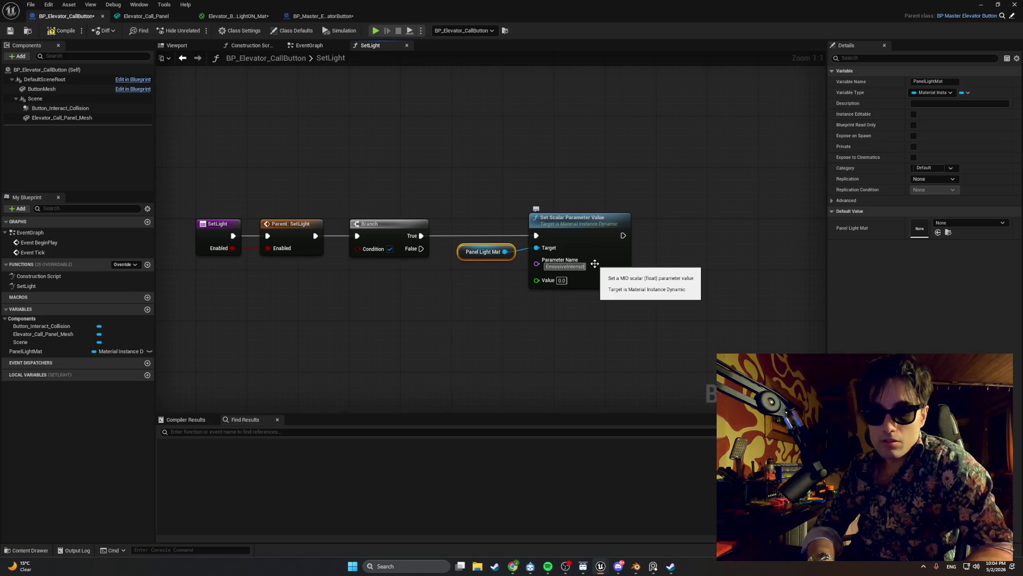
left_click(561, 280)
type("10")
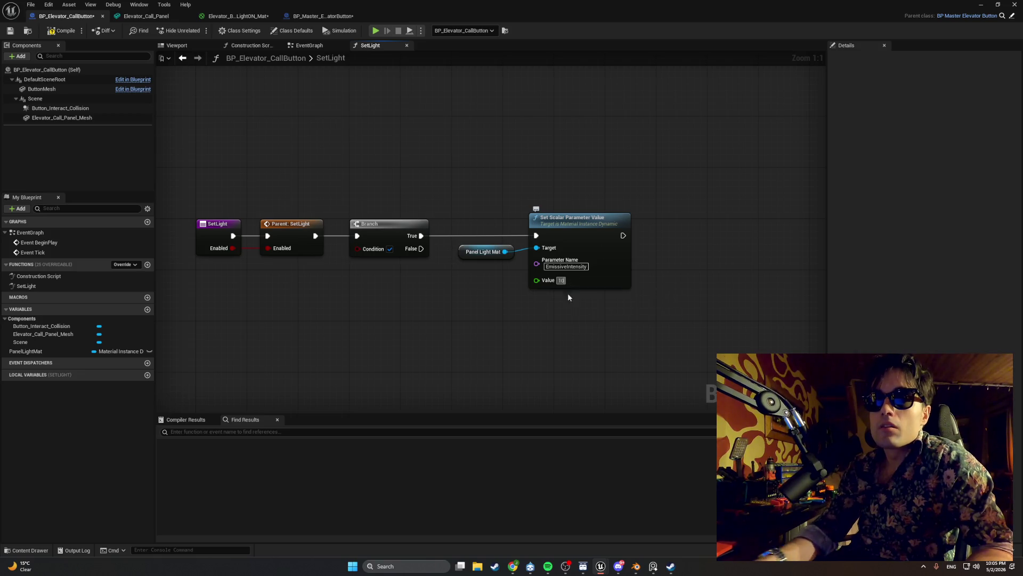
key("Return")
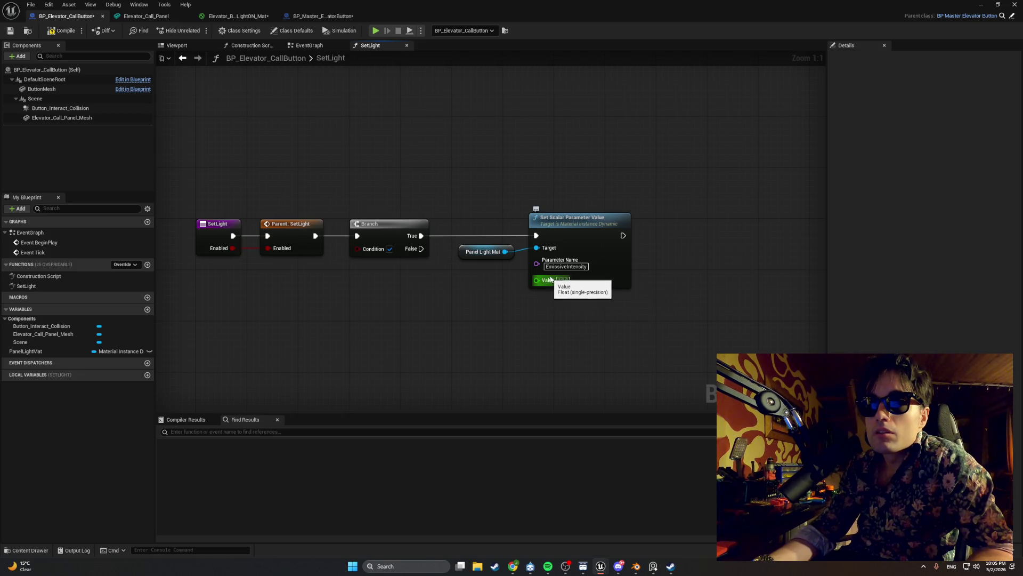
left_click(61, 35)
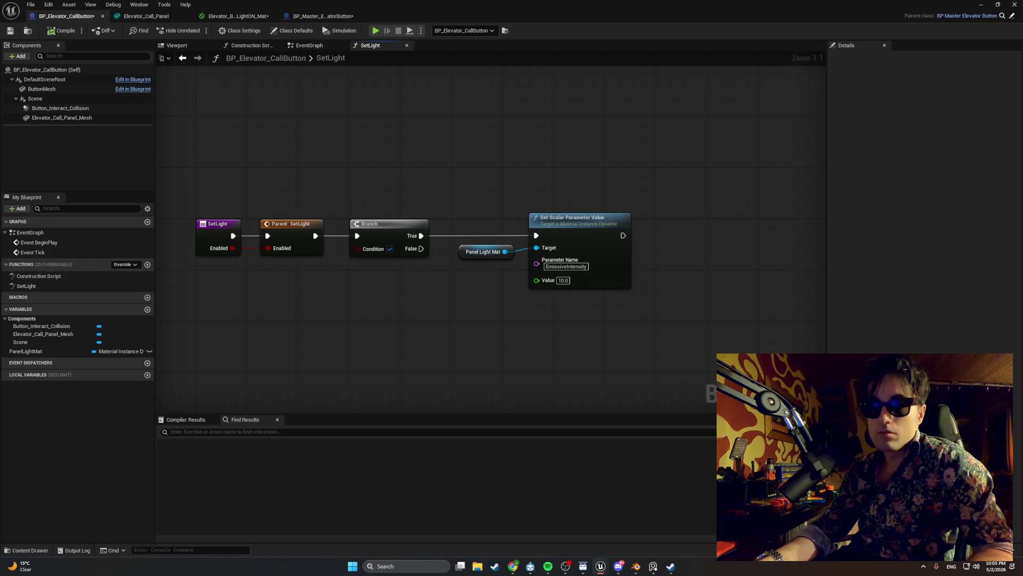
- Duplicate the Set Scalar Parameter Value and Panel Light Mat nodes below the originals
mouse_move(421, 249)
left_mouse_down()
mouse_move(546, 351)
mouse_move(530, 353)
left_mouse_up()
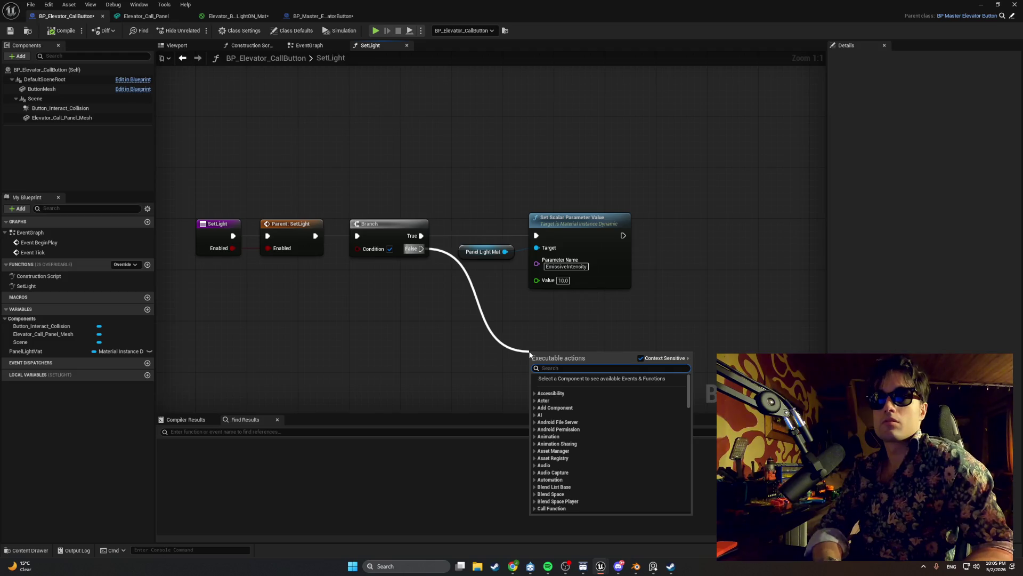
left_click(603, 322)
left_click_drag(602, 322, 499, 202)
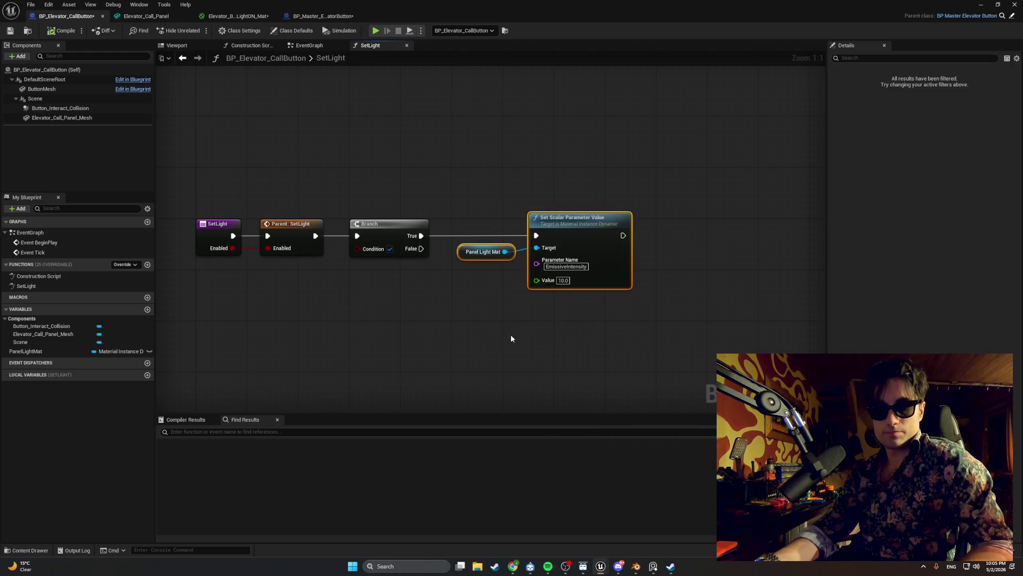
key("ctrl+c")
key("ctrl+v")
left_click_drag(586, 320, 561, 310)
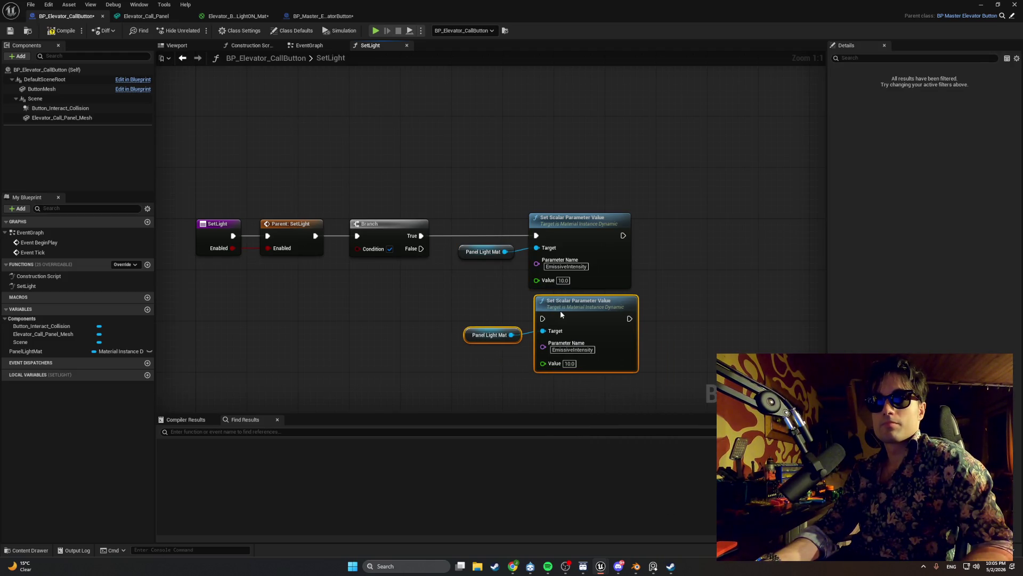
- Set the copied setter's value to 0.0 and connect Branch False to it
double_click(569, 364)
type("0")
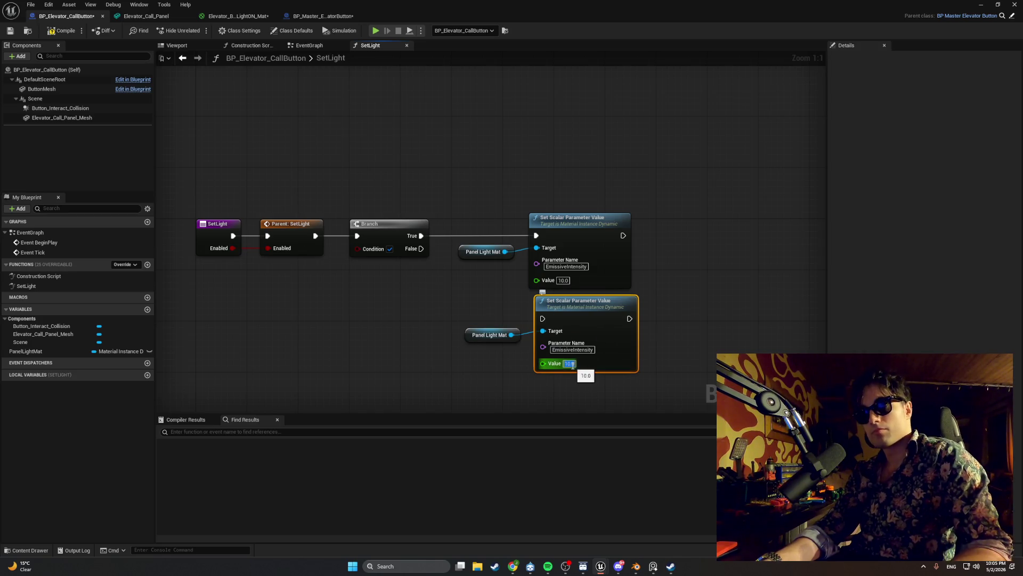
left_click(432, 288)
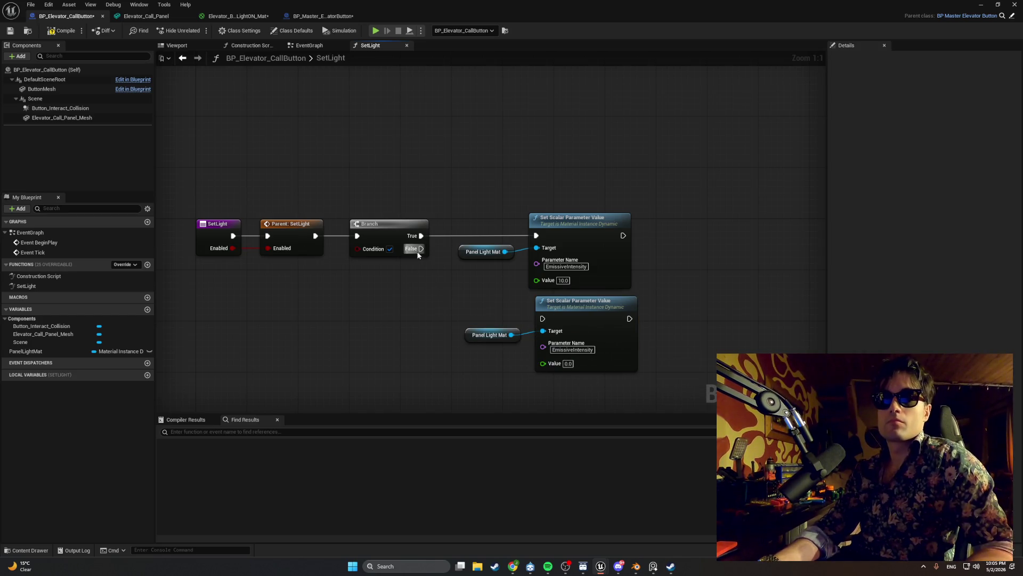
mouse_move(421, 248)
left_mouse_down()
mouse_move(527, 322)
mouse_move(543, 318)
left_mouse_up()
- Align both setter pairs with their Panel Light Mat getters, then open the Content Drawer
left_click_drag(708, 360, 466, 311)
left_click_drag(564, 308, 557, 308)
left_click_drag(682, 388, 454, 211)
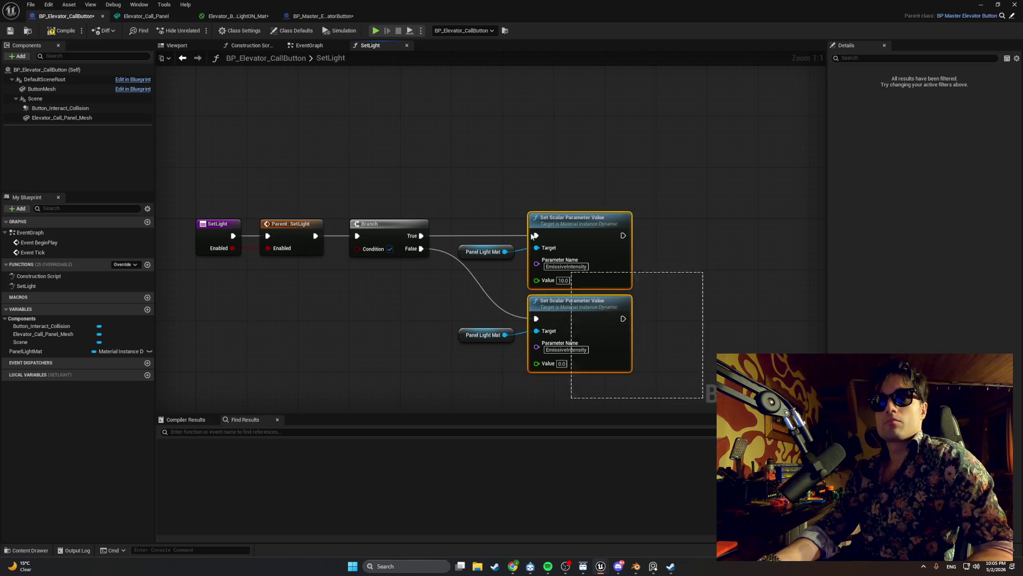
mouse_move(578, 235)
left_mouse_down()
mouse_move(585, 209)
mouse_move(572, 197)
left_mouse_up()
left_click(437, 217)
left_click_drag(456, 216, 462, 242)
left_click_drag(470, 300, 476, 300)
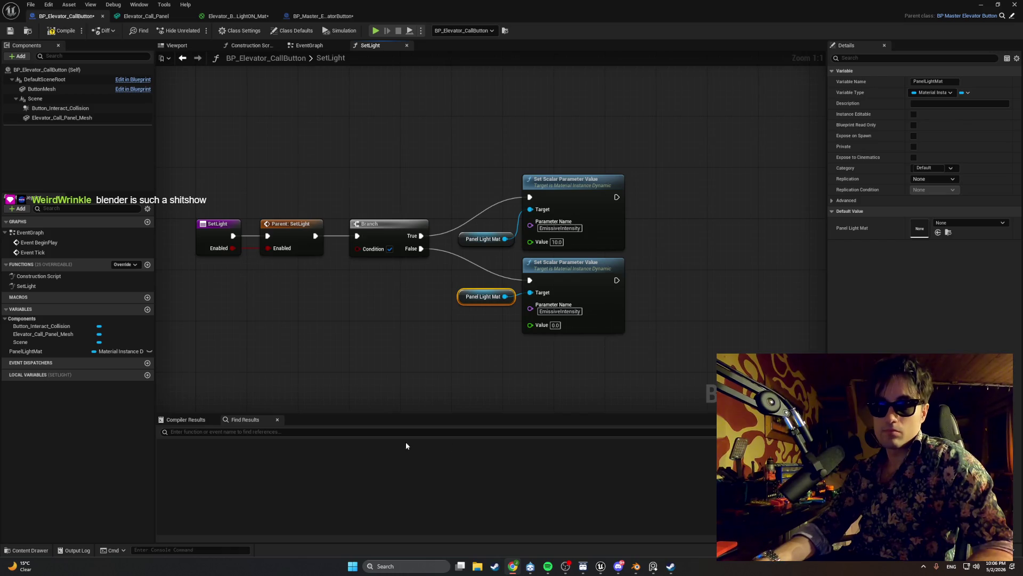
left_click(31, 550)
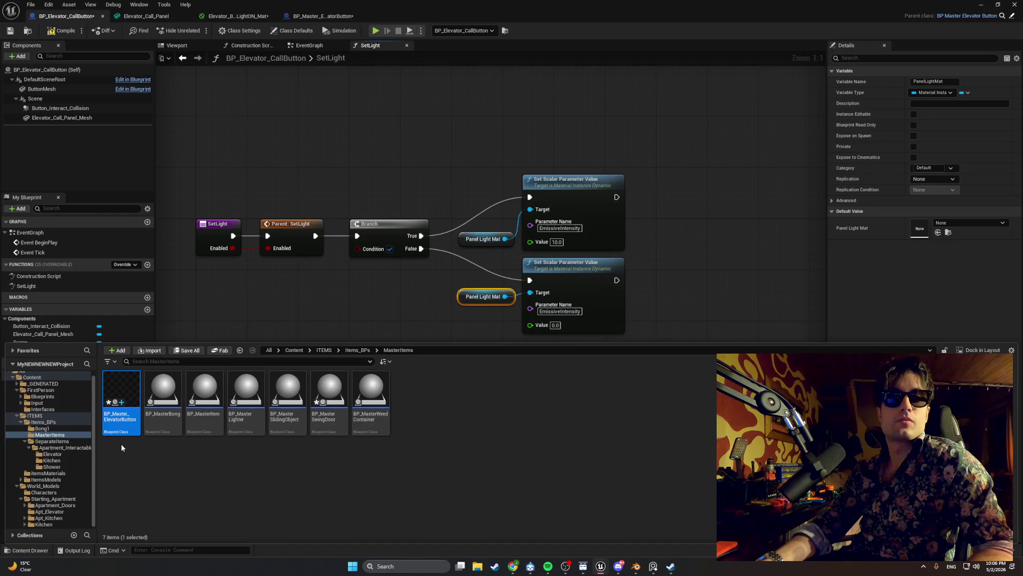
- Force-delete Elevator_Button_Panel_LightON_Mat from itemsMaterials and open the LightOFF material
left_click(65, 472)
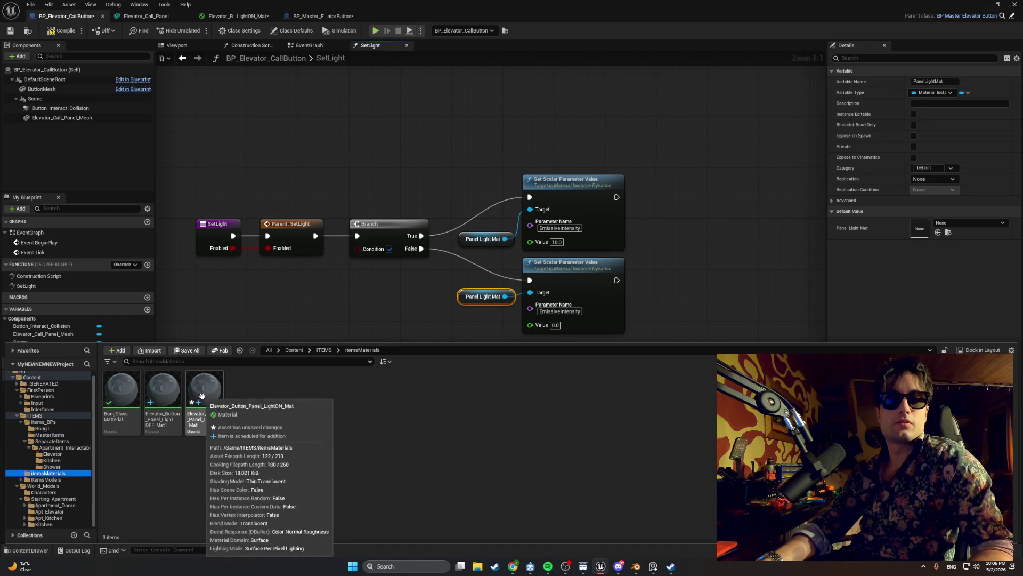
left_click(203, 396)
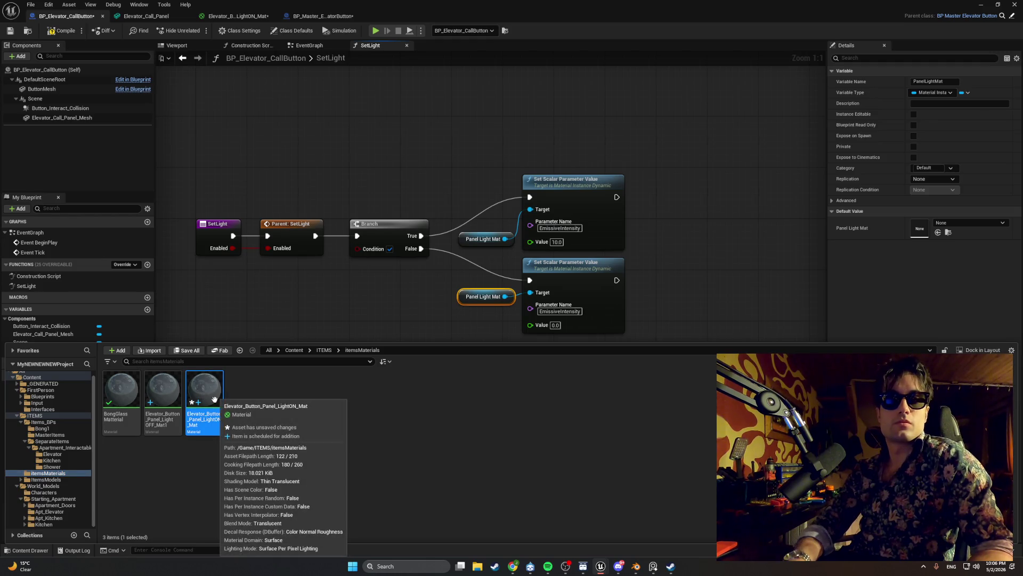
key("Delete")
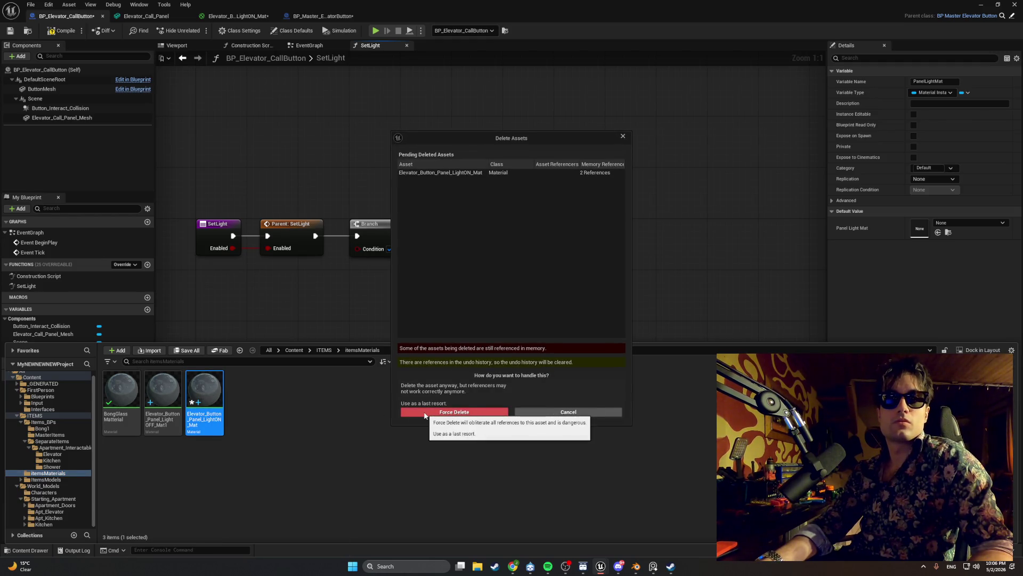
left_click(425, 412)
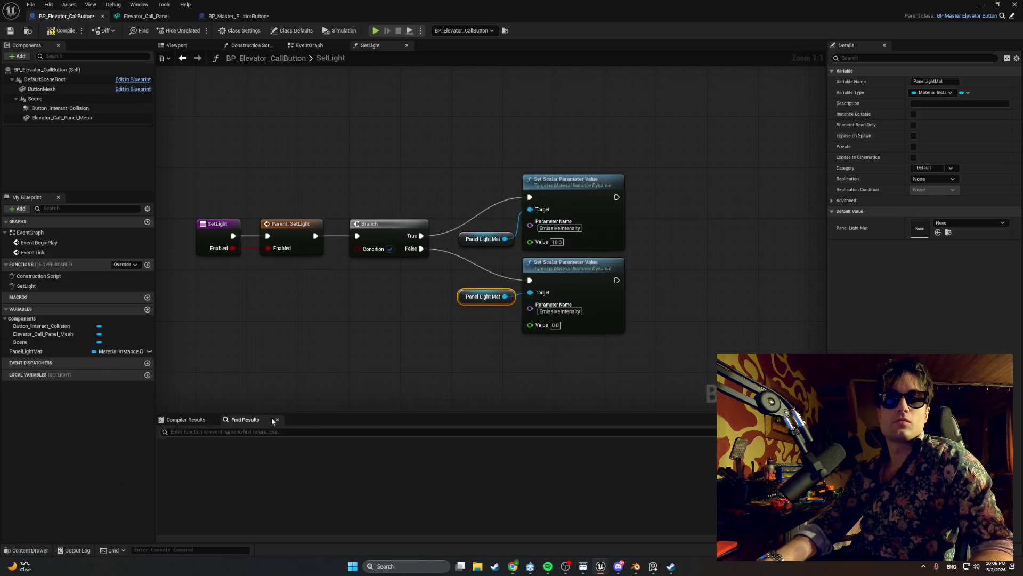
key("ctrl+space")
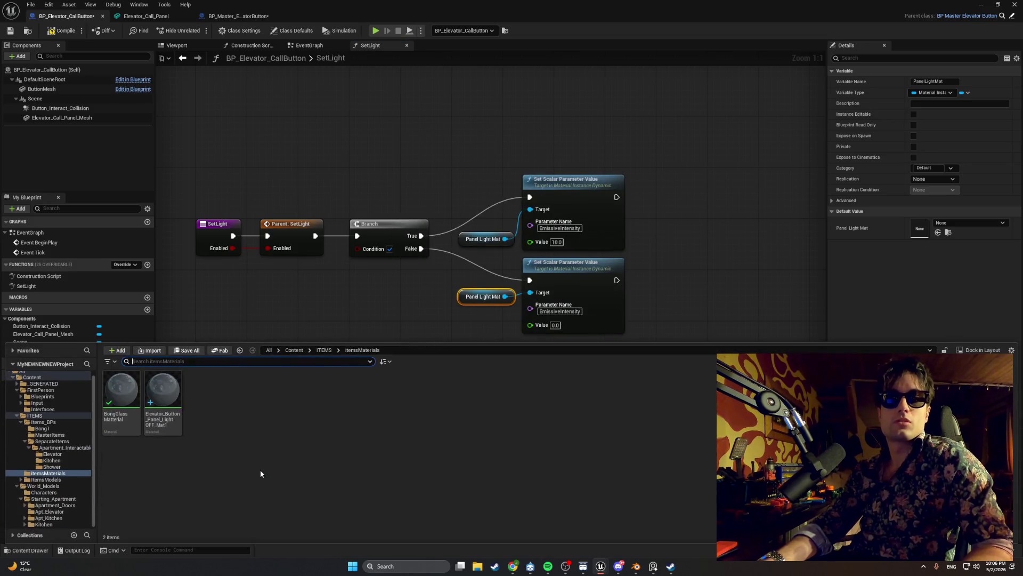
double_click(167, 394)
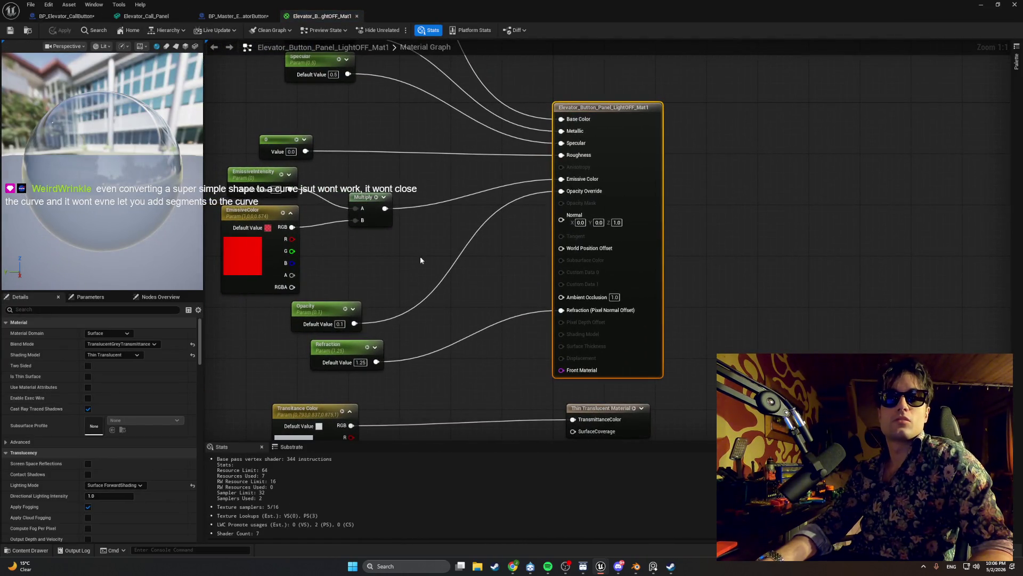
- Rename the LightOFF material to Elevator_Button_Panel_Light_Mat
left_click(981, 5)
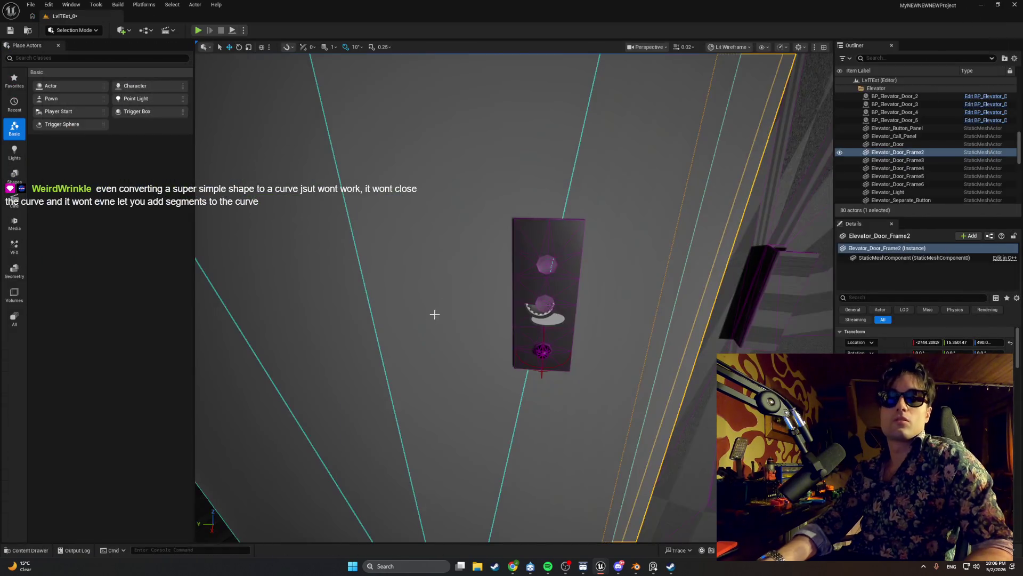
key("ctrl+space")
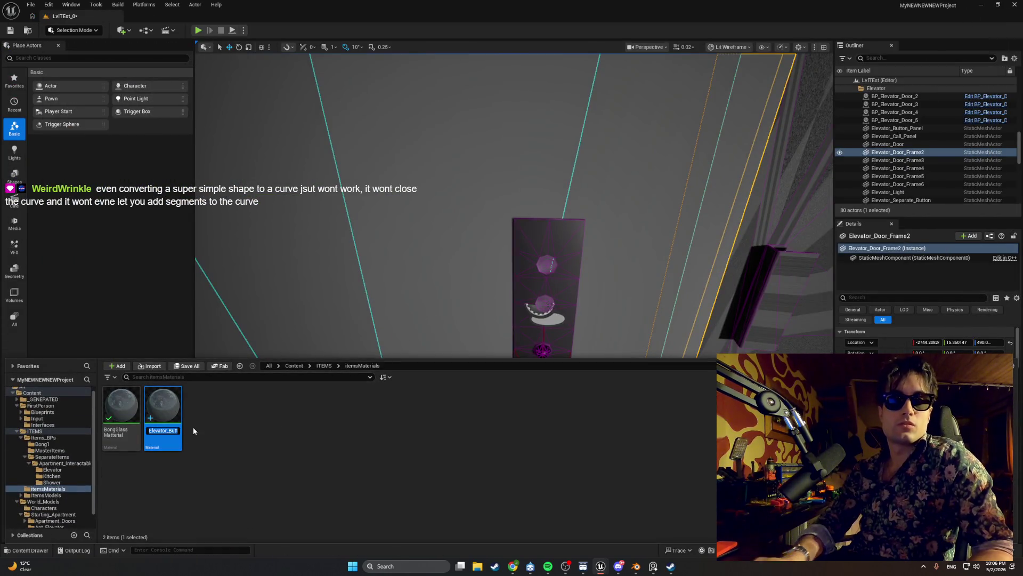
key("End")
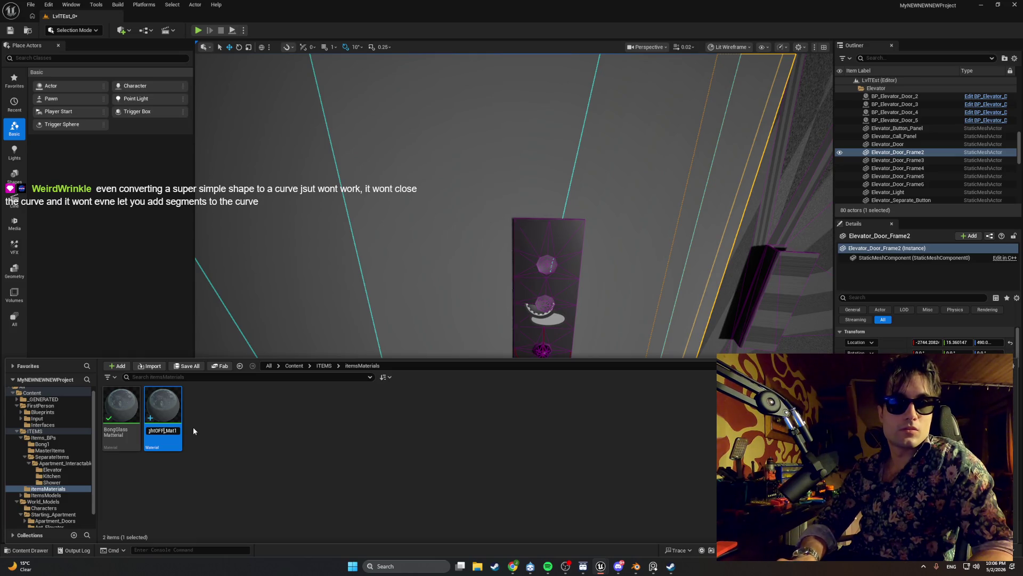
key("BackSpace")
key("BackSpace")
key("BackSpace")
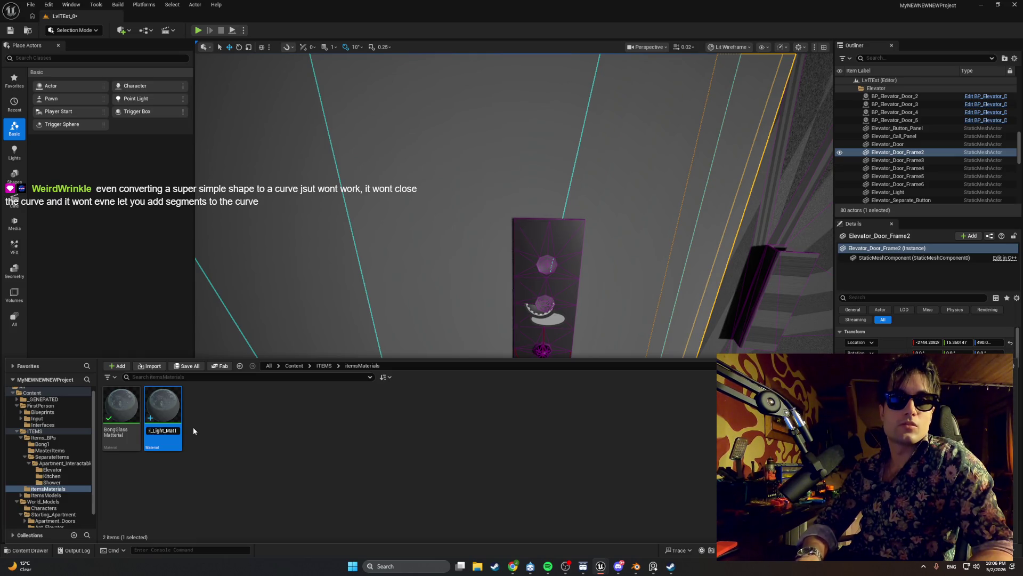
key("Delete")
key("Return")
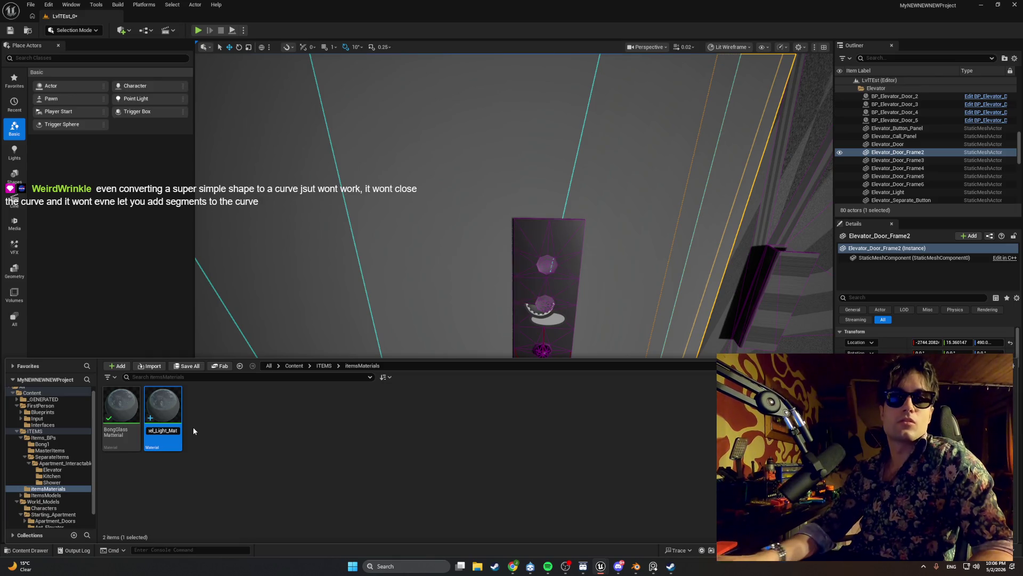
- Hide the Content Drawer, briefly check Blender, and bring the light material's editor forward
key("ctrl+space")
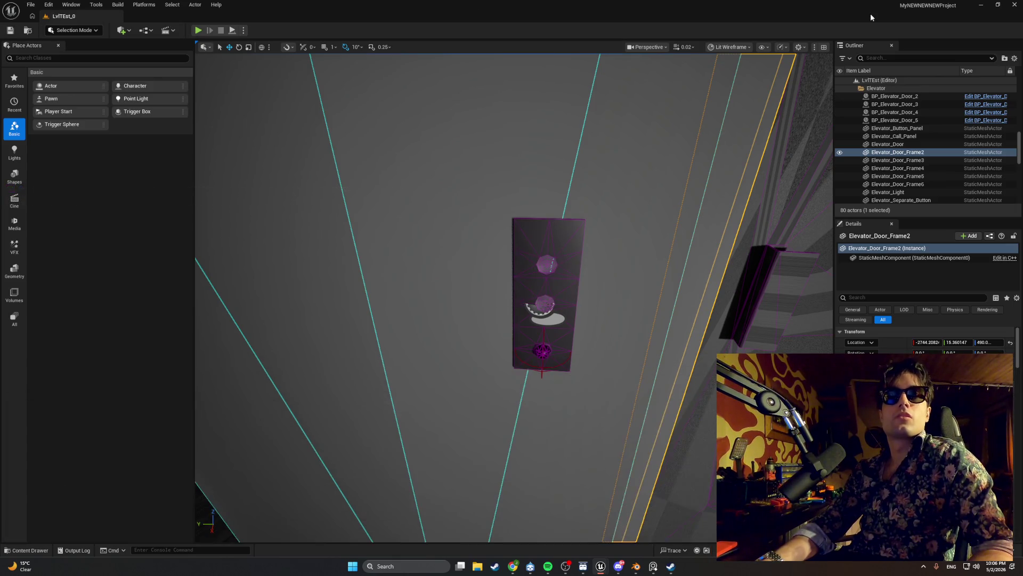
left_click(982, 5)
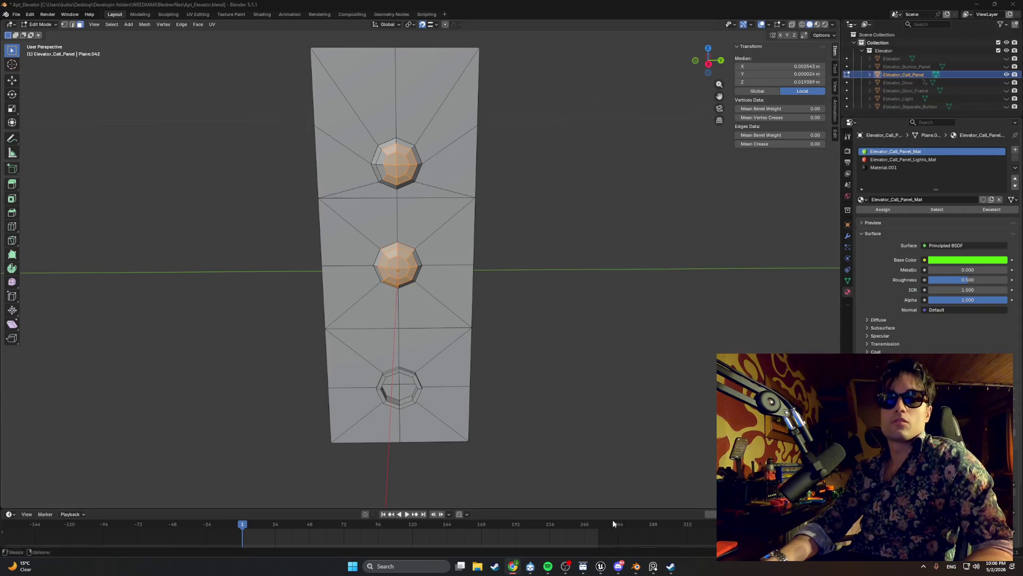
left_click(601, 567)
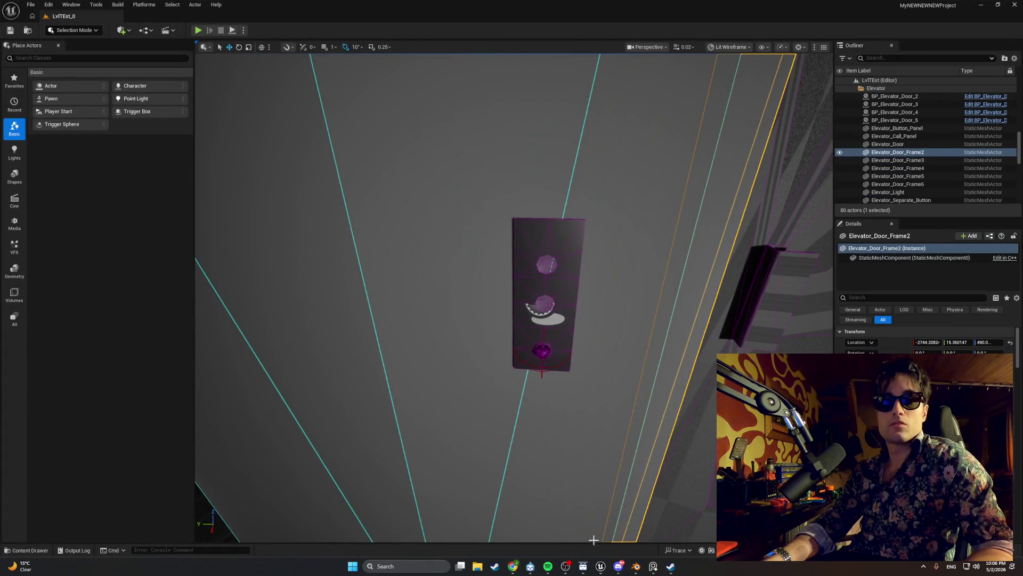
mouse_move(599, 568)
left_click(631, 537)
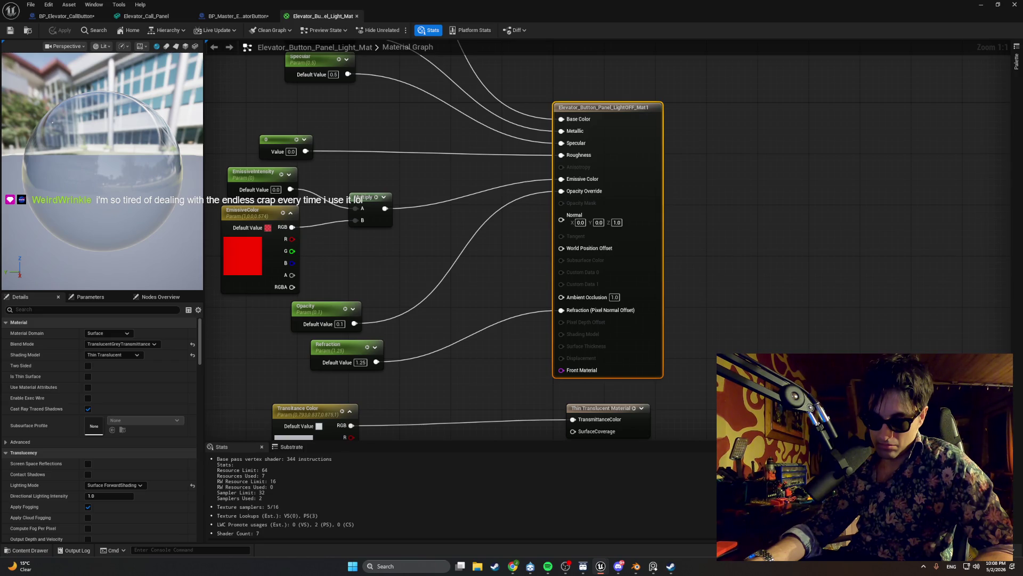
- Leave the Elevator_Button_Panel_Light_Mat editor and return to the level editor
key("alt+Tab")
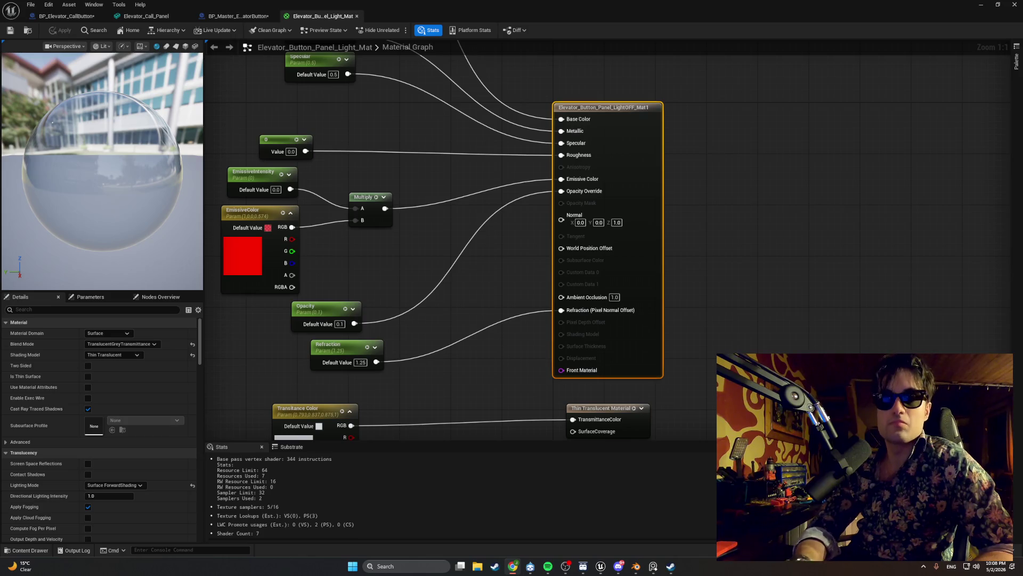
key("super+Down")
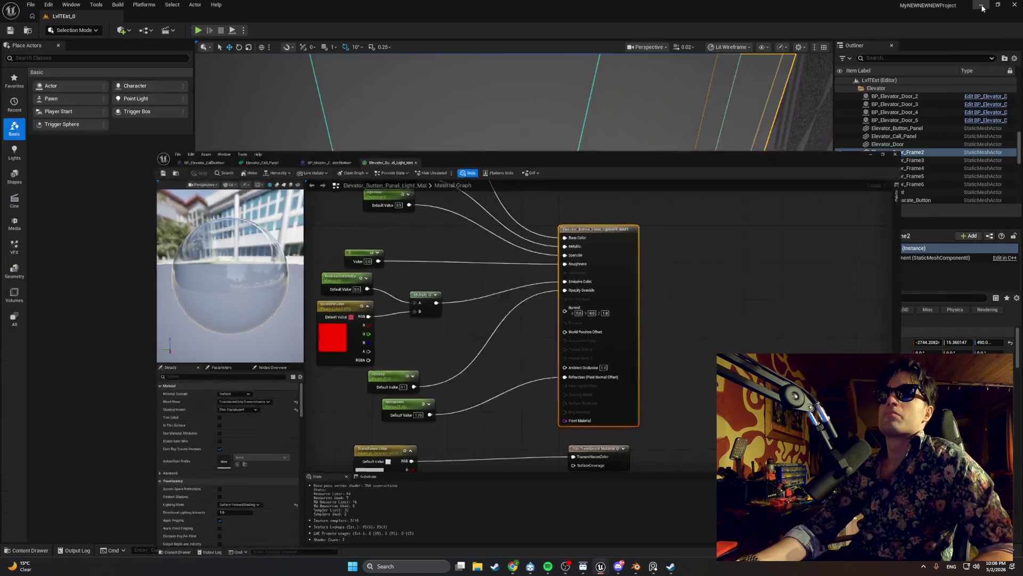
left_click(198, 31)
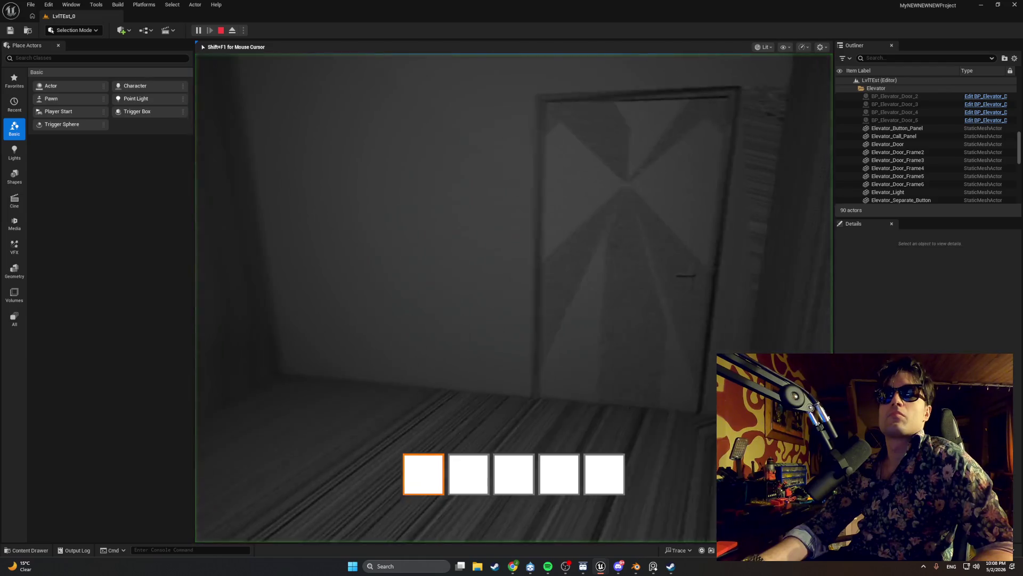
key("w")
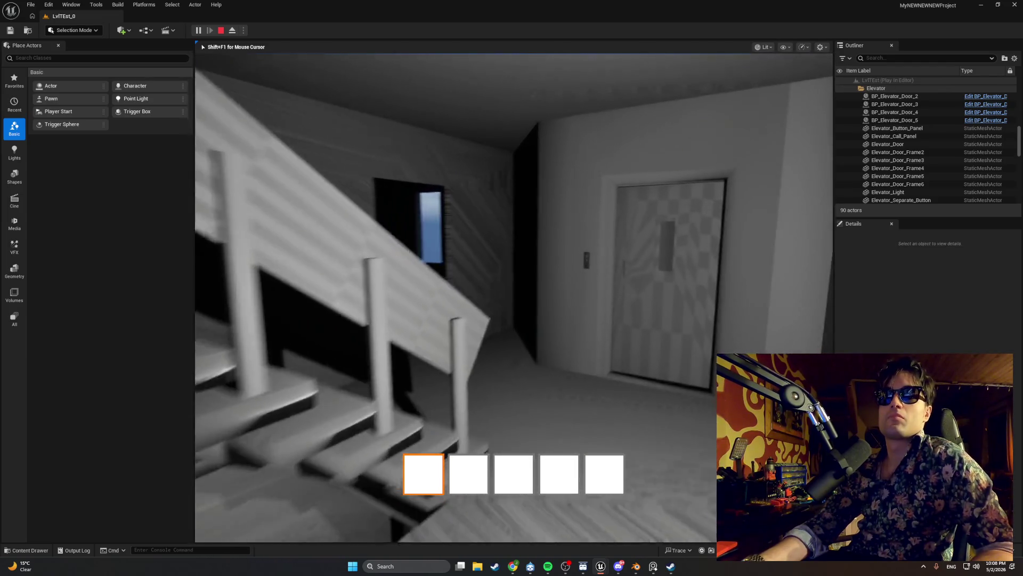
key("w")
key("e")
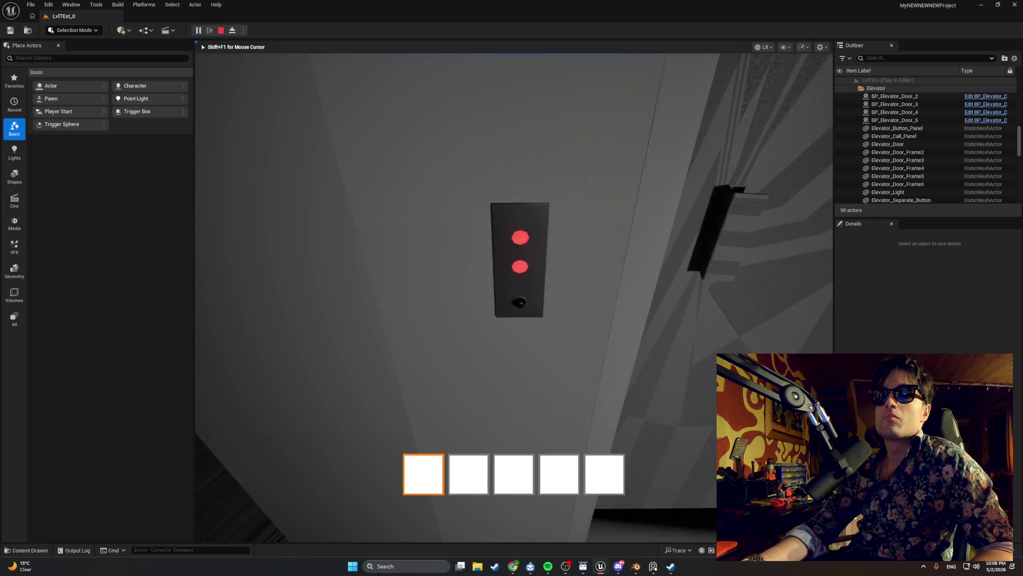
key("s")
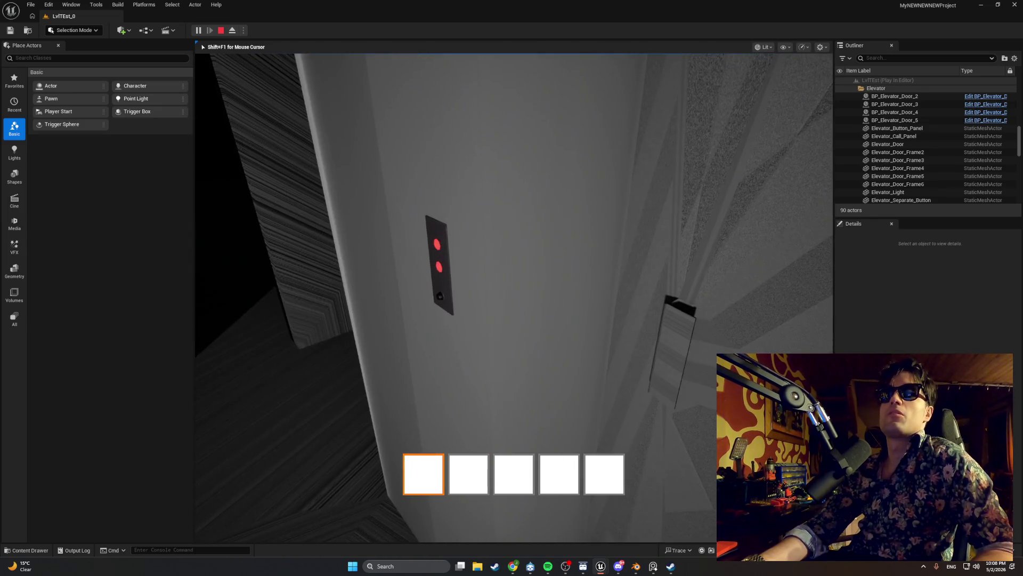
key("w")
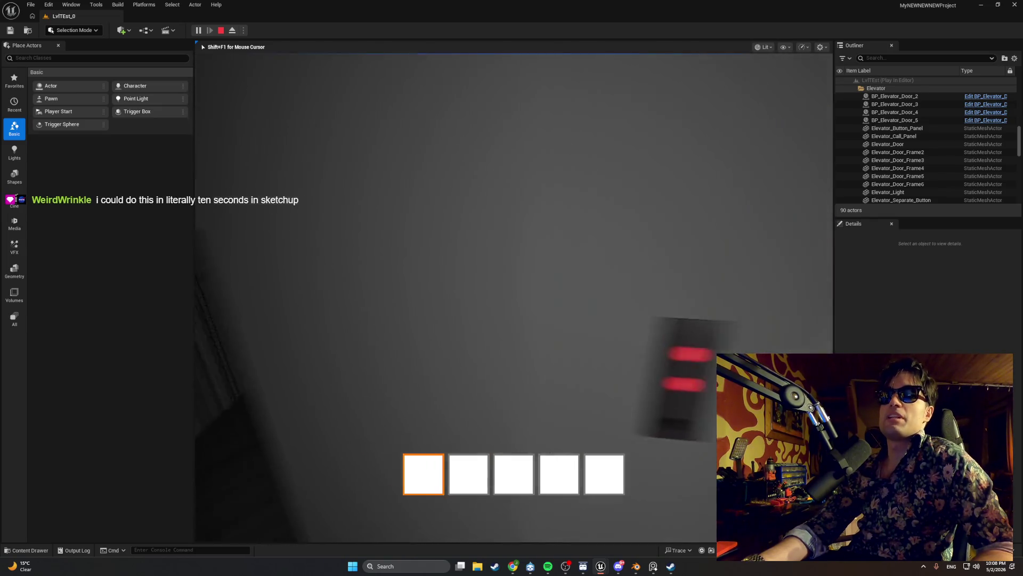
key("d")
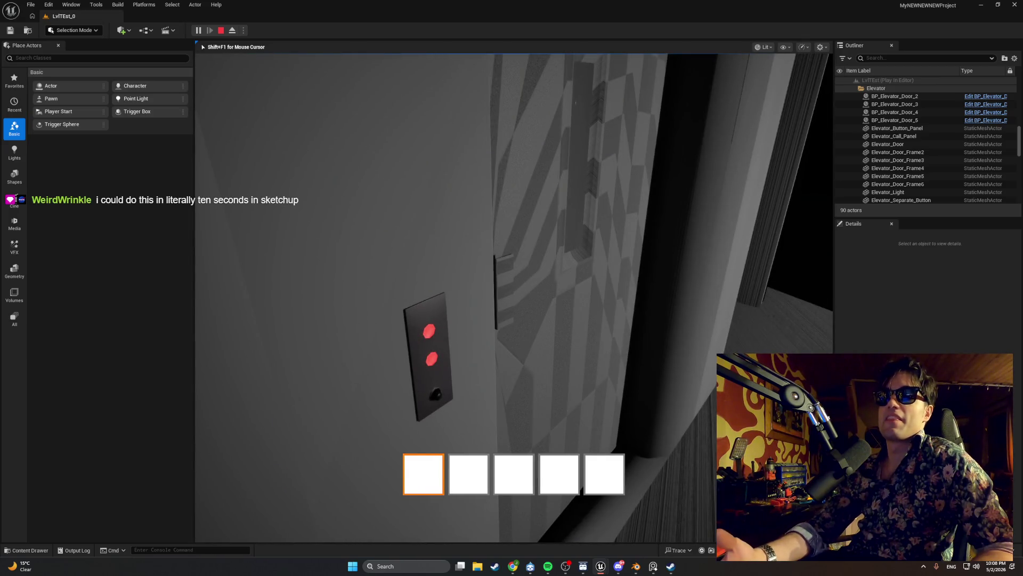
key("d")
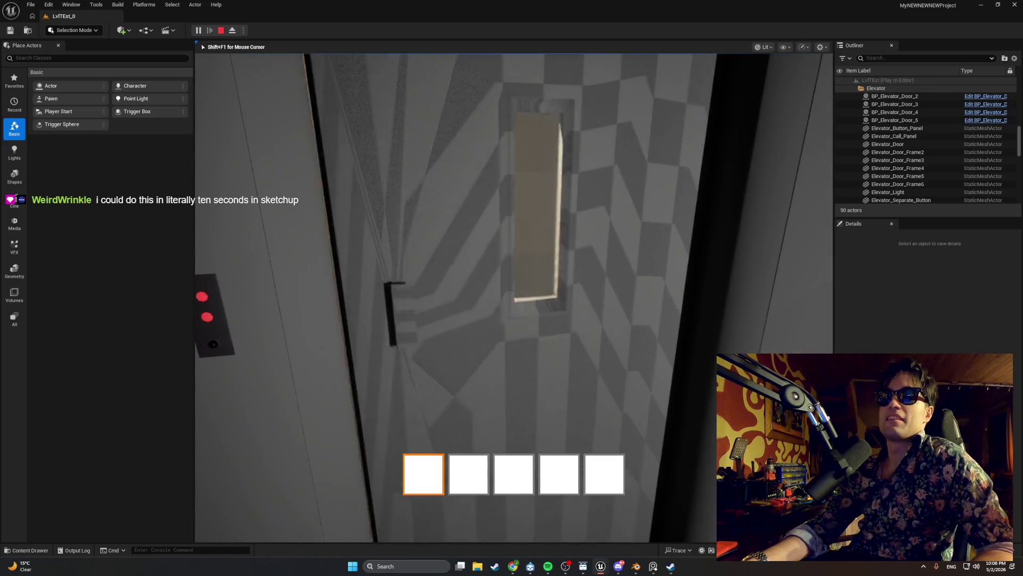
key("a")
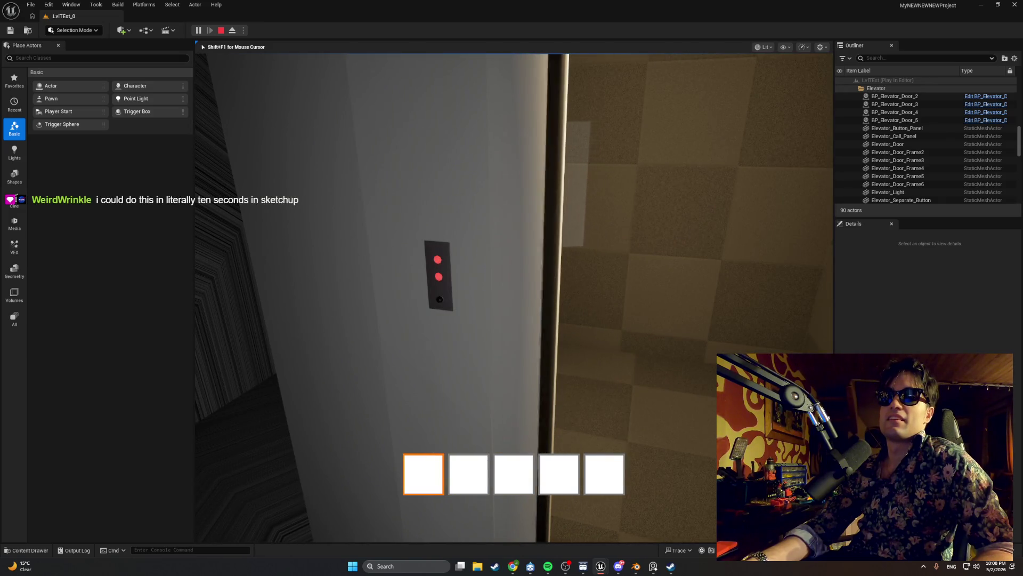
key("d")
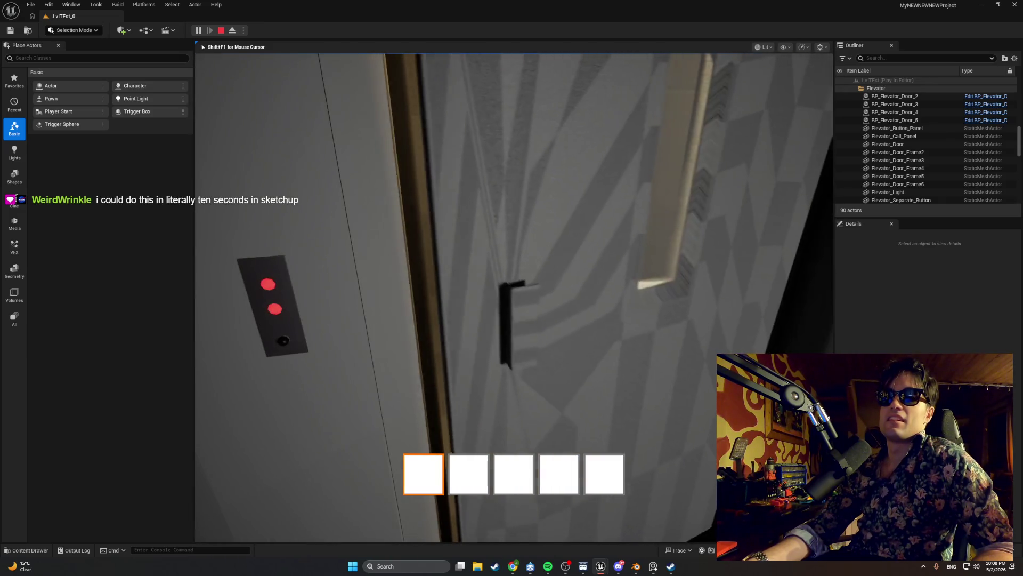
key("a")
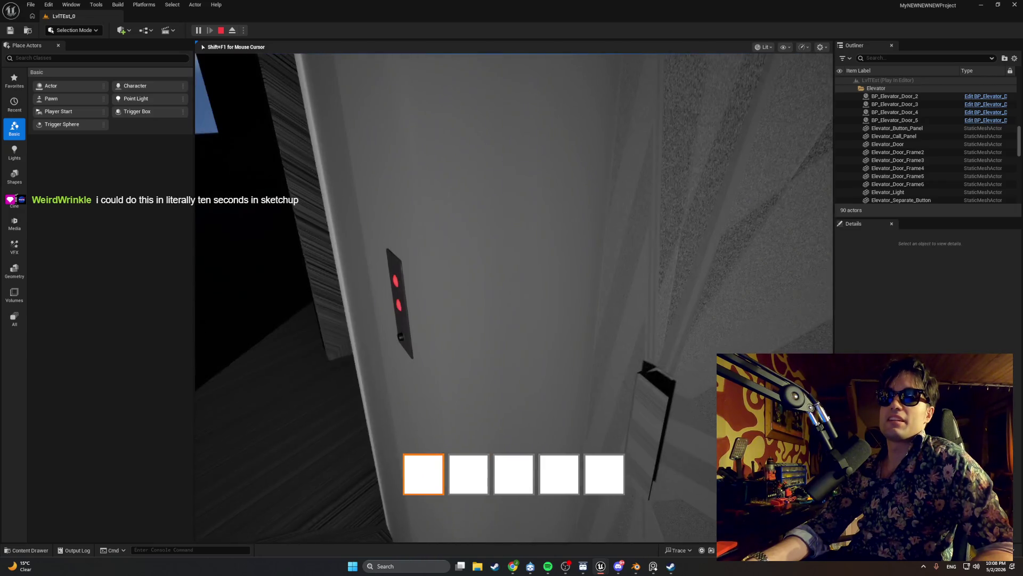
key("Escape")
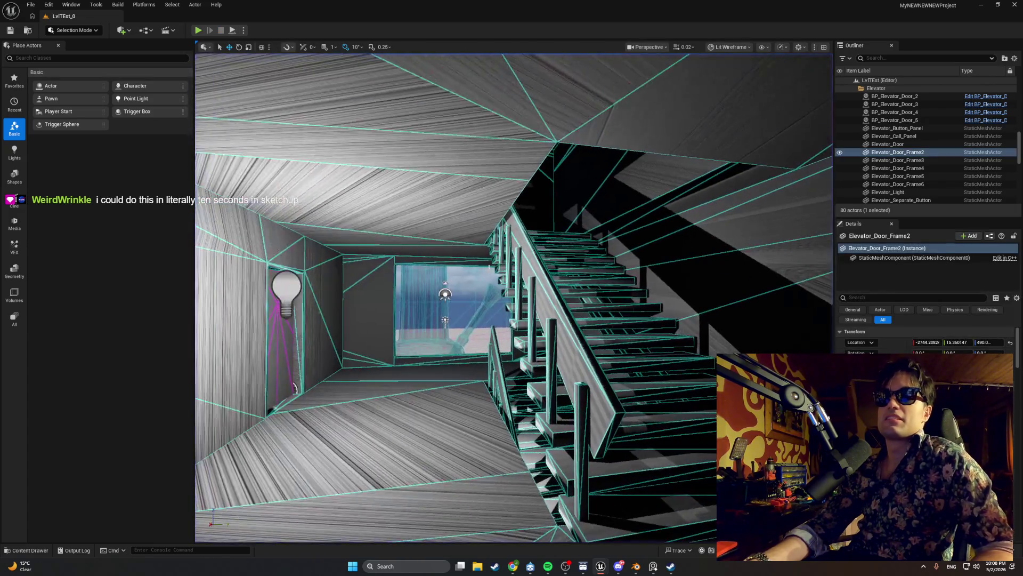
- Select and frame PointLight9, and set the viewport camera speed to 0.2
left_click(283, 286)
key("f")
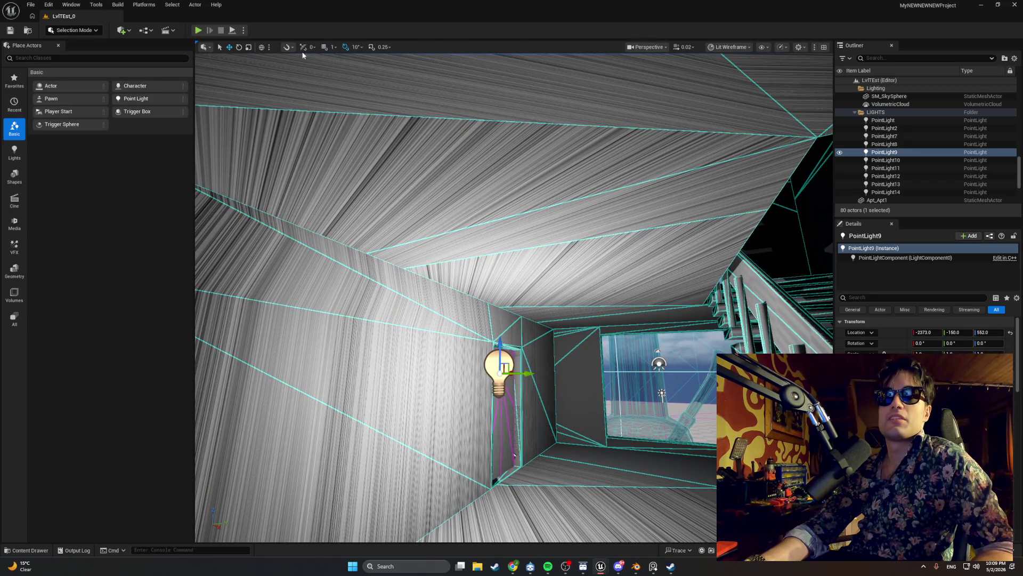
left_click(688, 48)
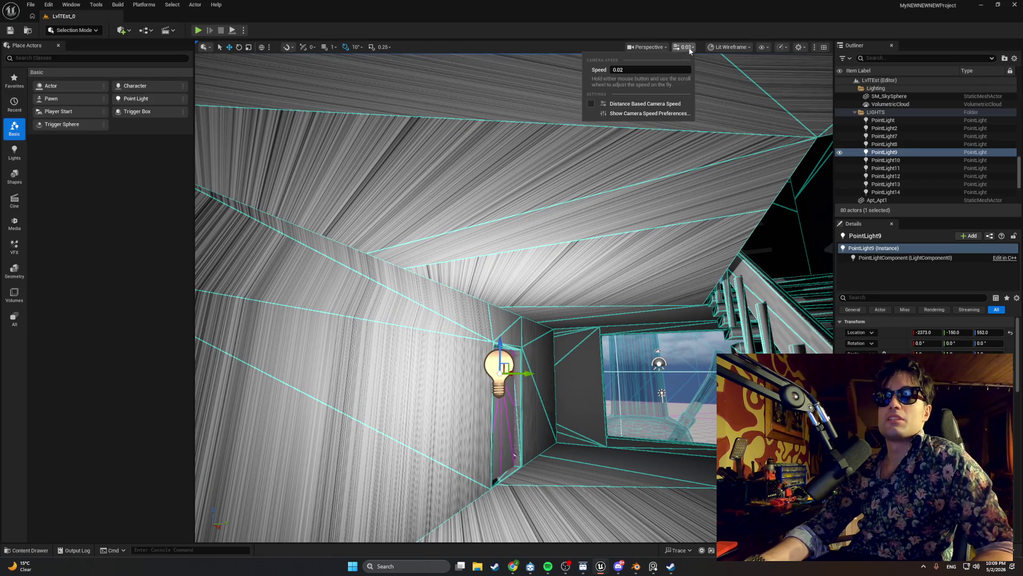
left_click(656, 69)
type("0.")
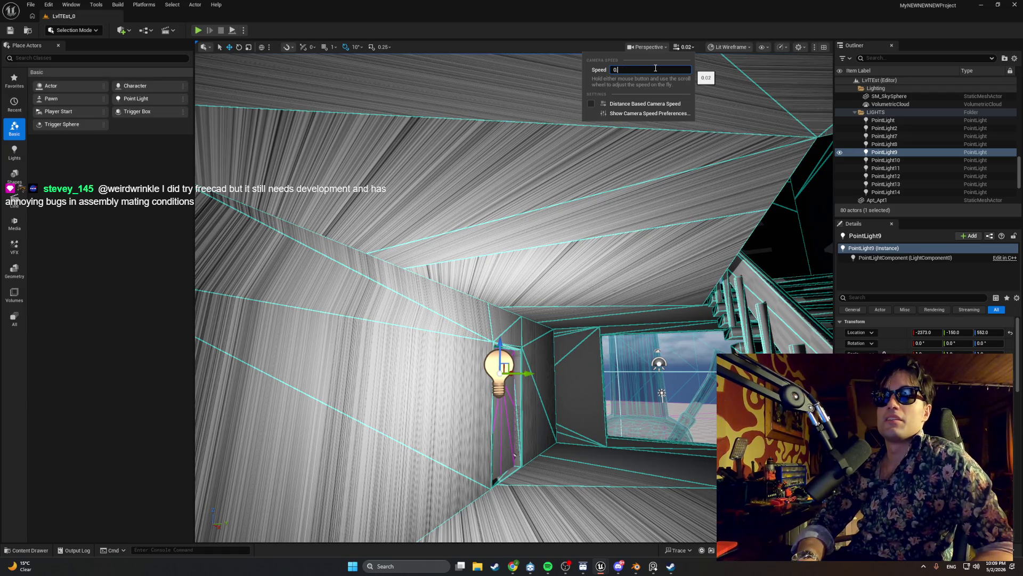
type("2")
key("Return")
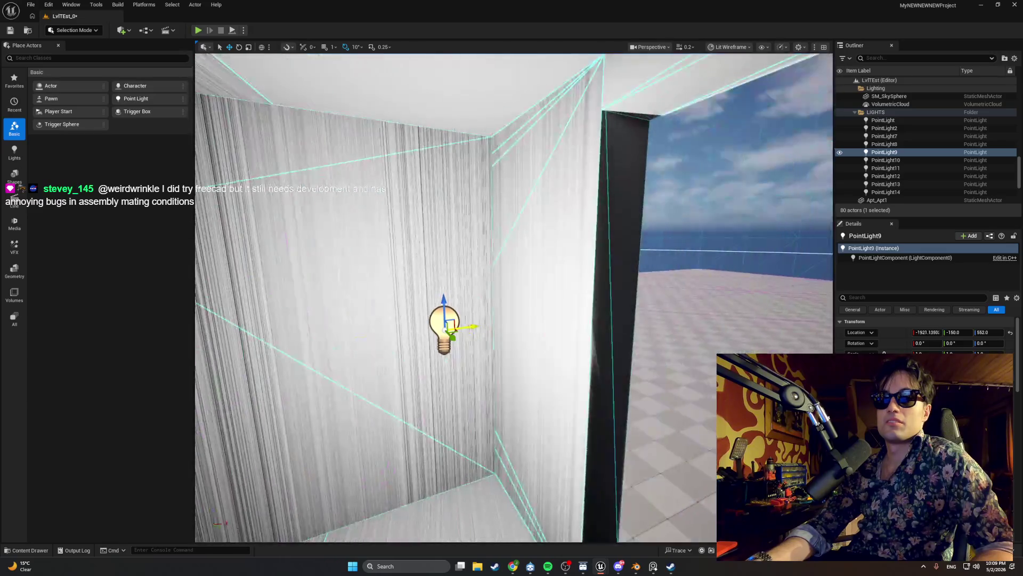
- Move PointLight9 along X and Y to about X -1928.2, Y 150.46
left_click_drag(440, 396, 658, 318)
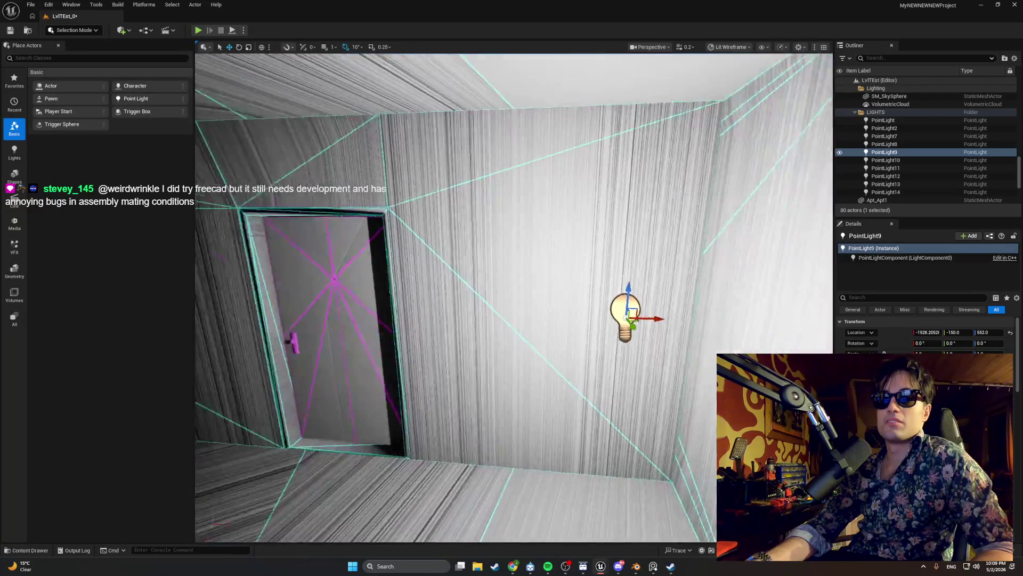
left_click_drag(251, 103, 245, 176)
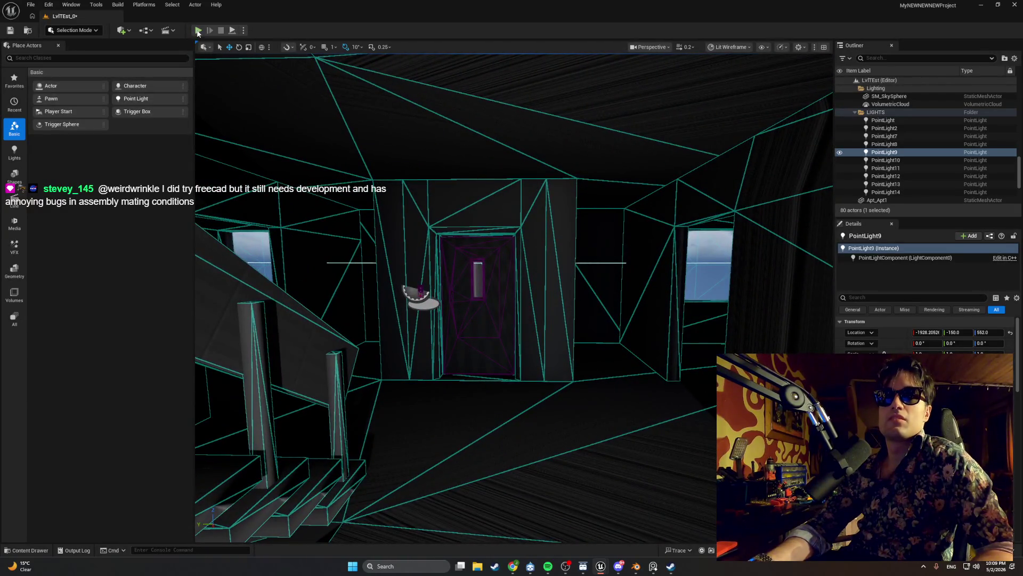
key("f")
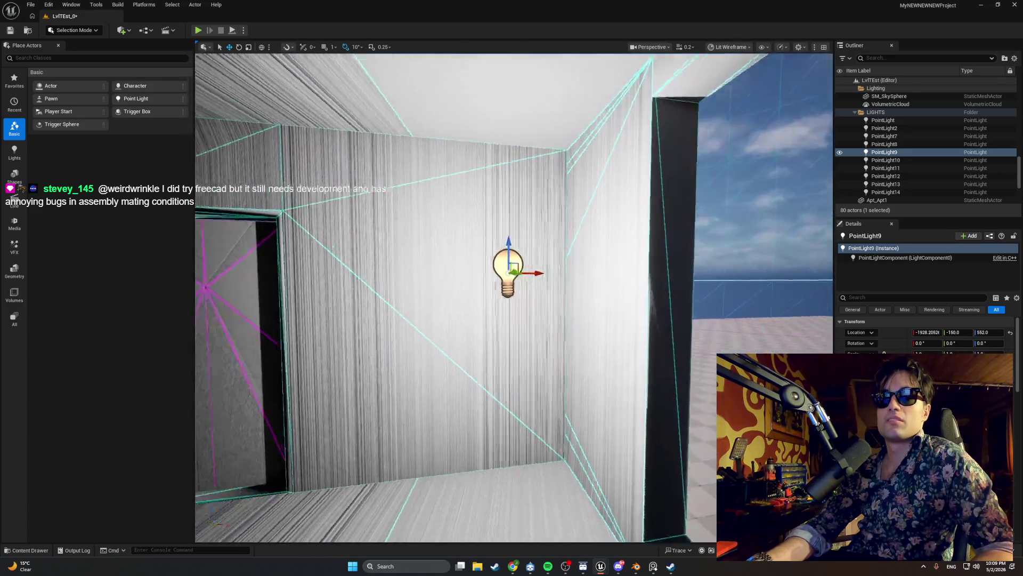
left_click_drag(592, 316, 591, 316)
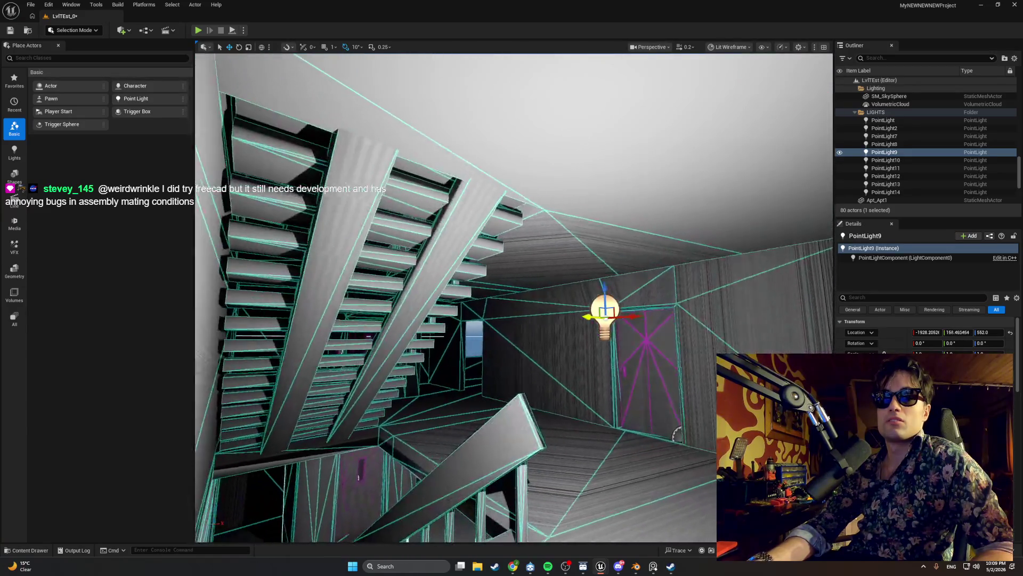
left_click(198, 30)
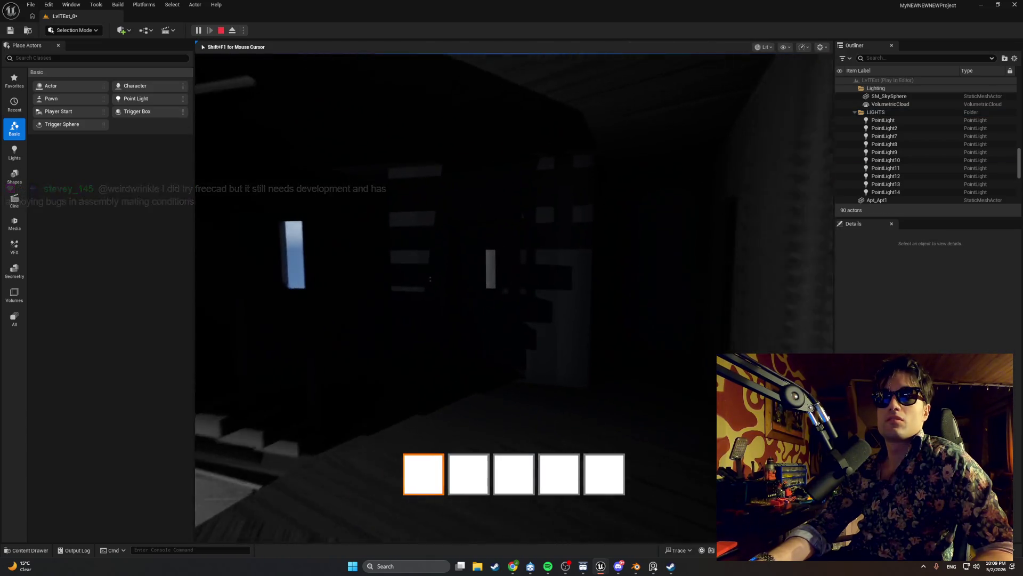
key("w")
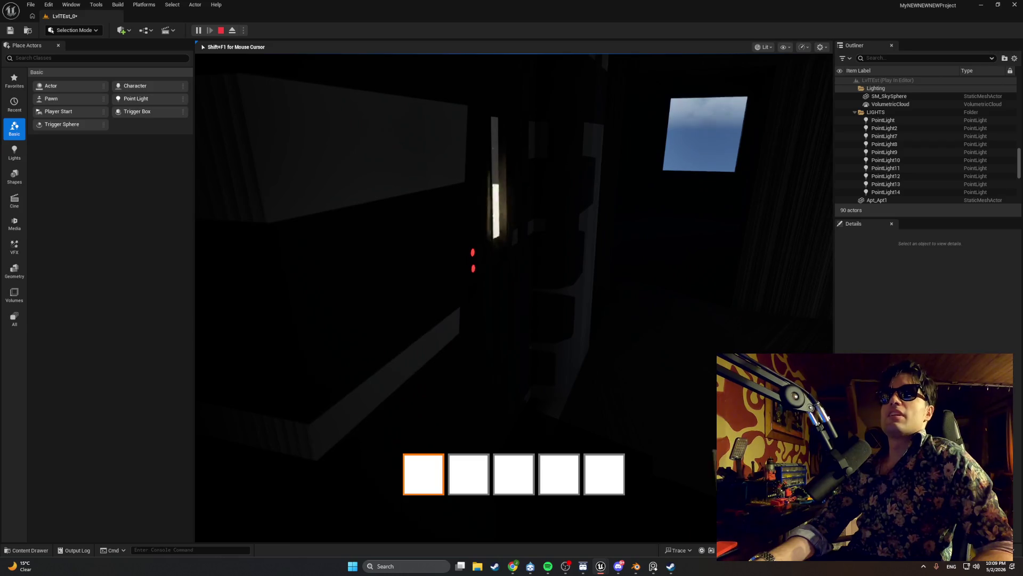
key("e")
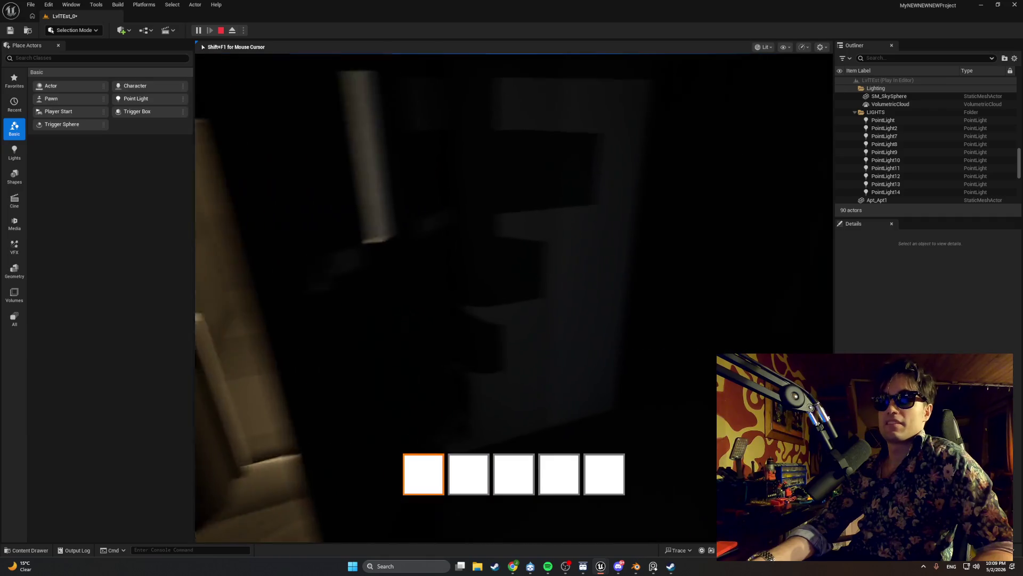
key("Escape")
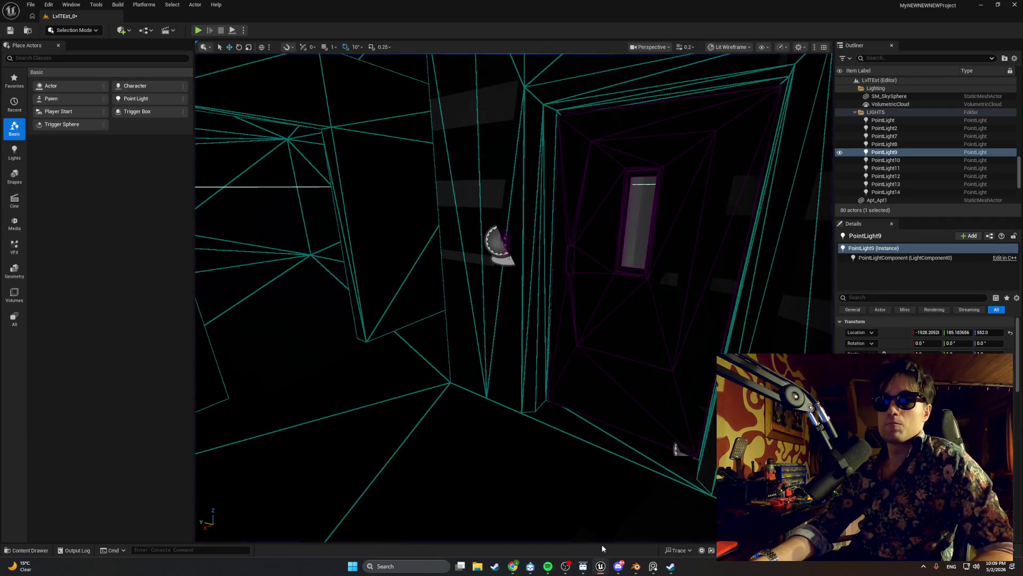
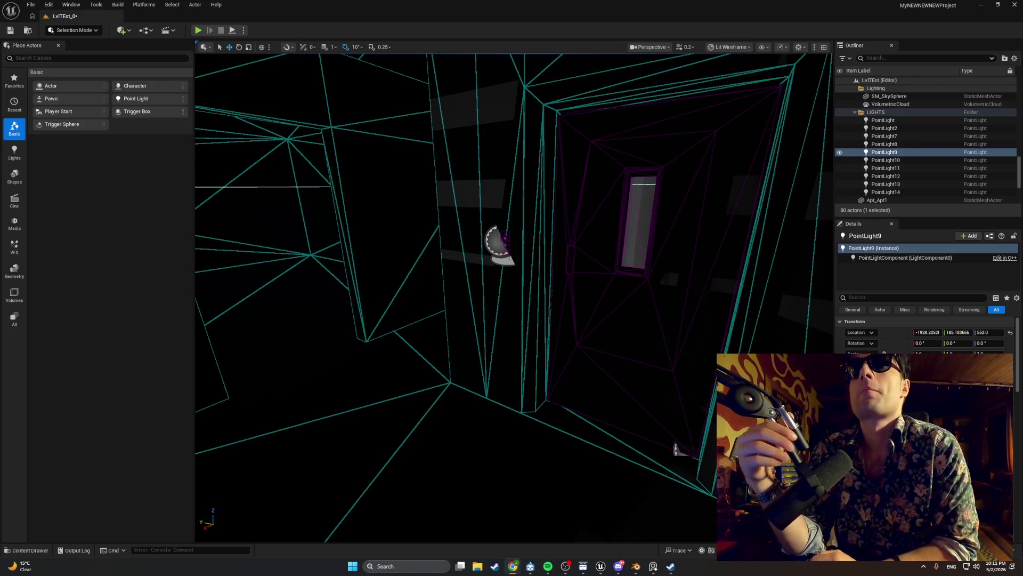
- Play-test the level, walking through the elevator door and into the lit room, then stop
left_click(210, 41)
left_click(198, 30)
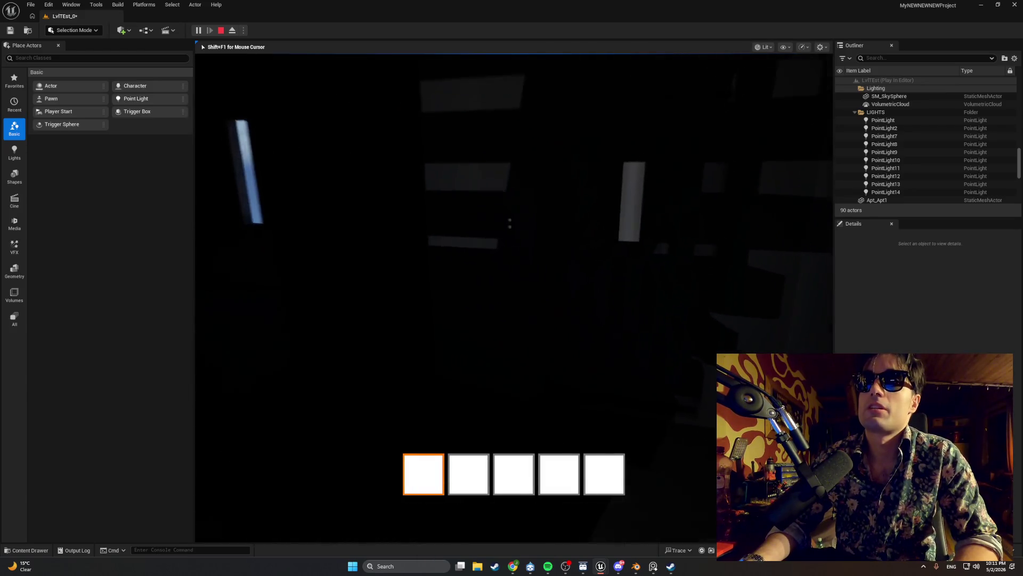
key("w")
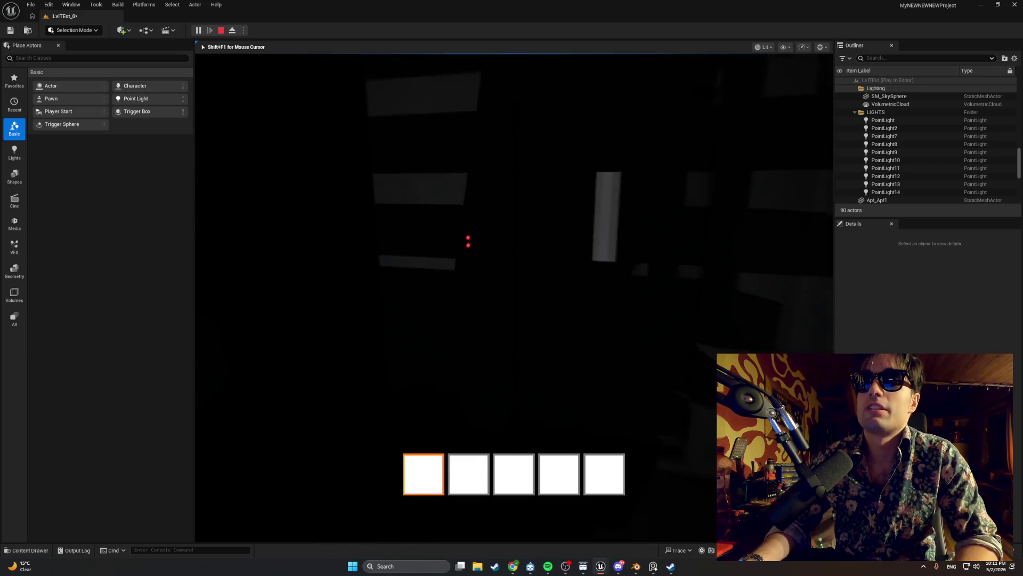
key("e")
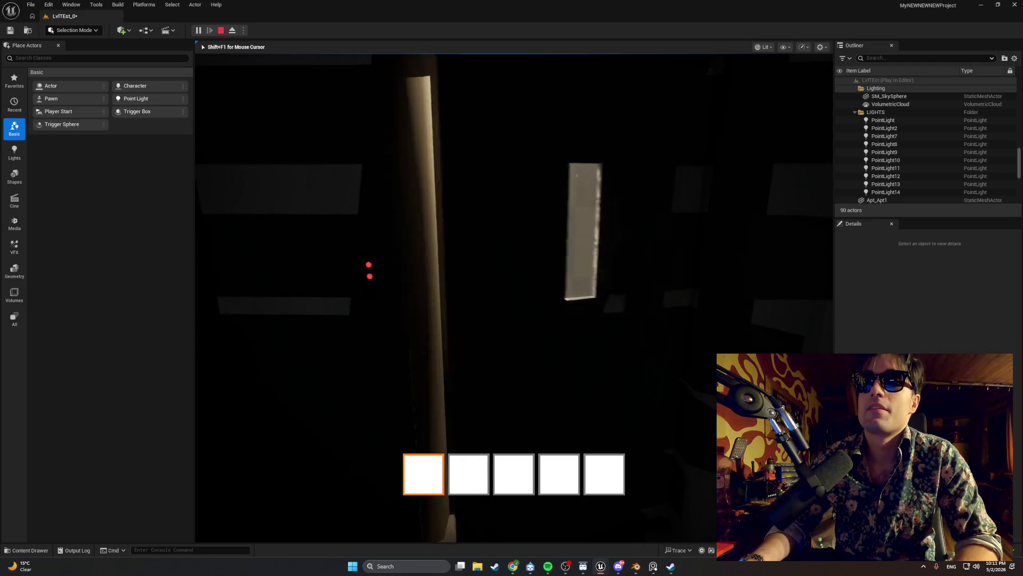
key("w")
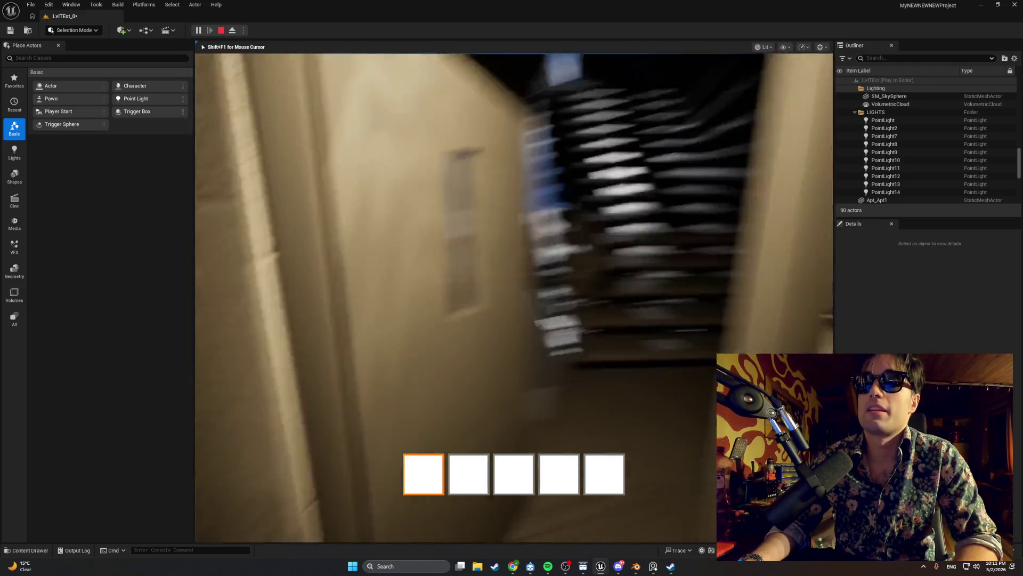
key("e")
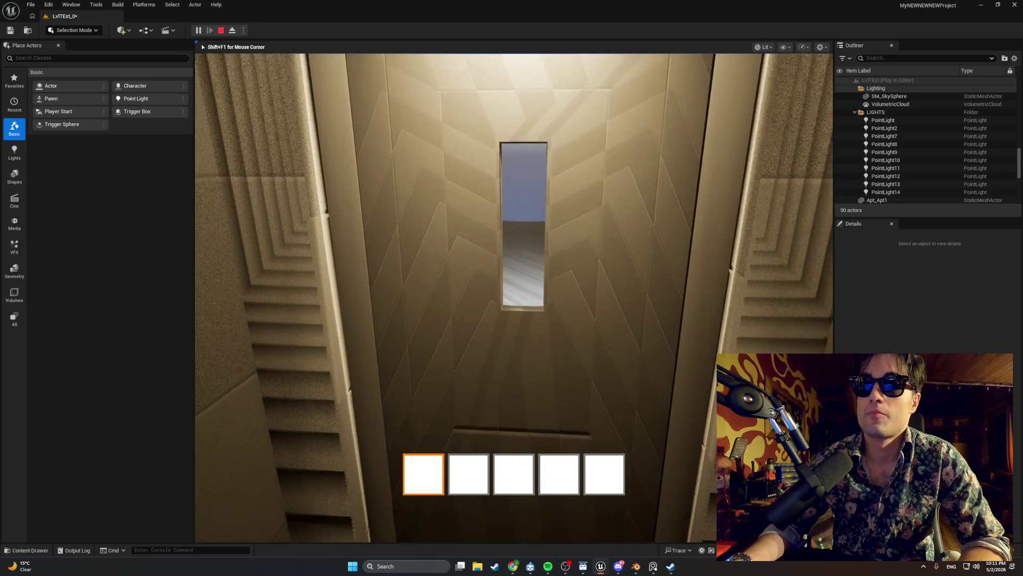
key("e")
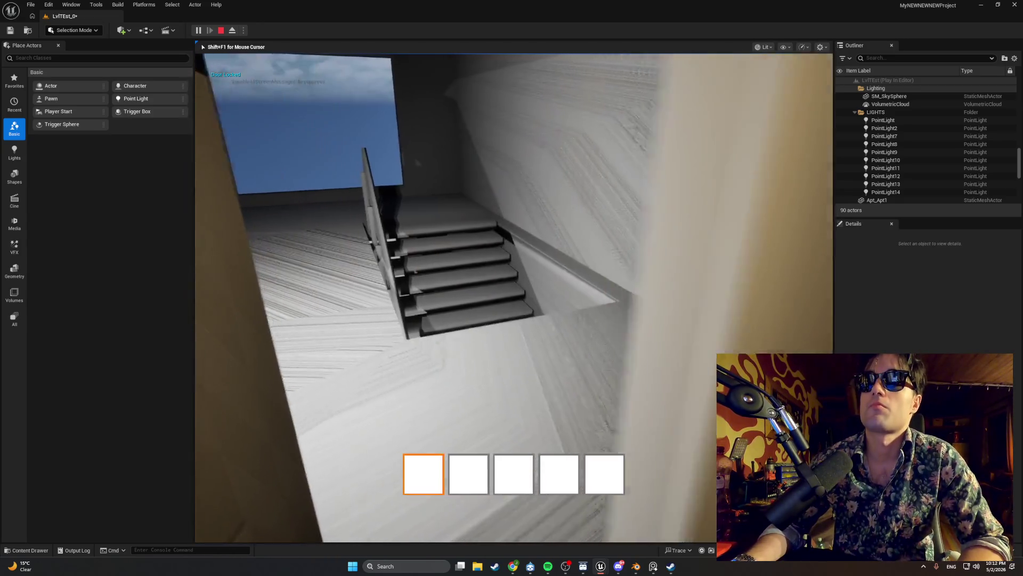
key("Escape")
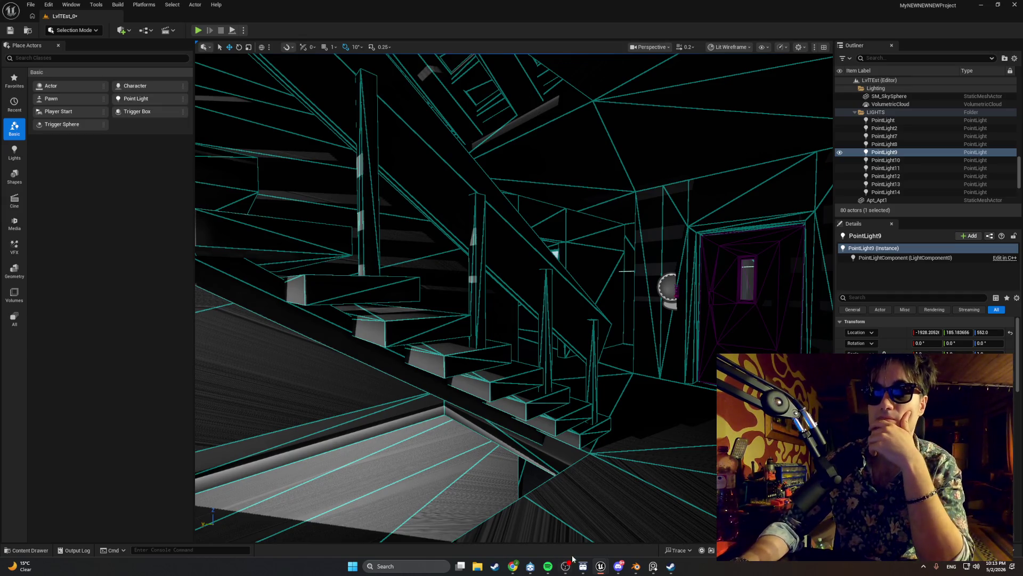
- Look through the panel light material, Elevator_Call_Panel mesh and BP_Master_ElevatorButton tabs
mouse_move(600, 568)
left_click(621, 548)
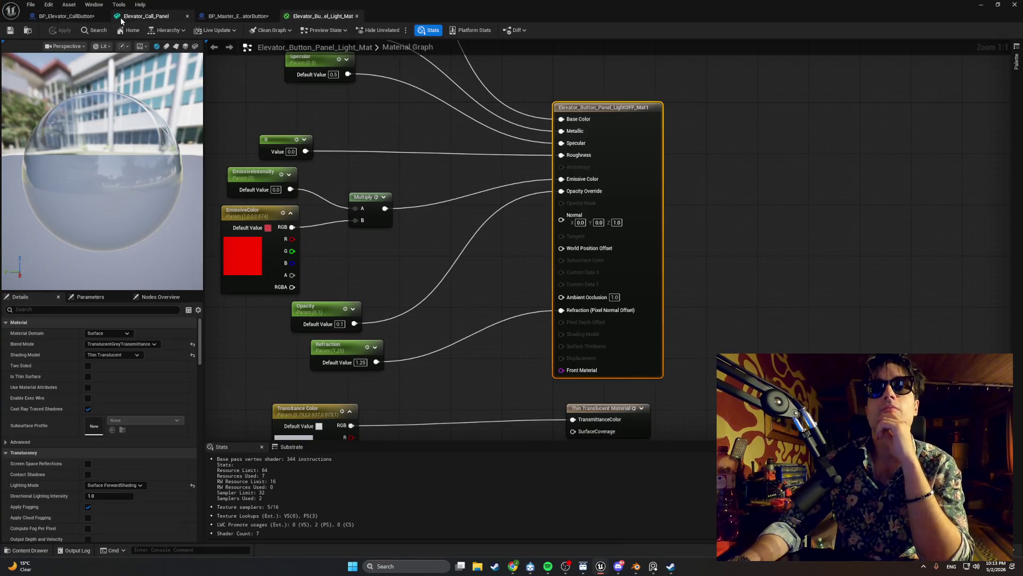
left_click(170, 16)
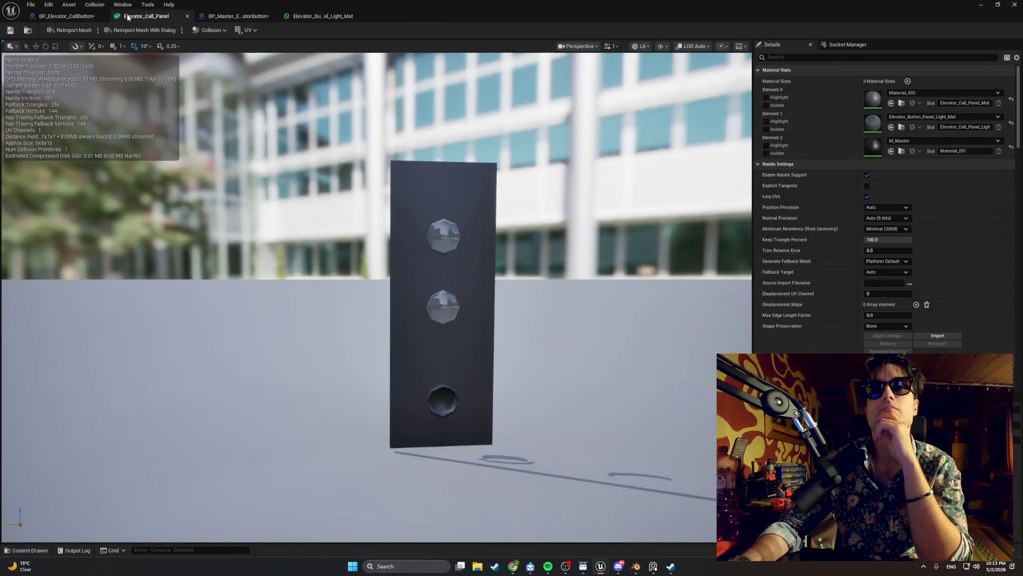
left_click(213, 16)
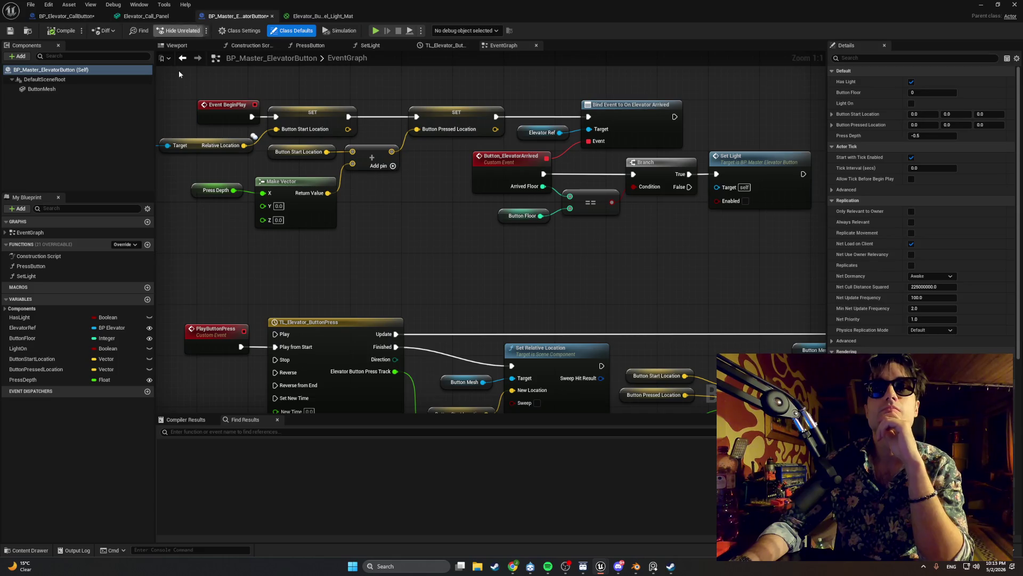
- In the Content Drawer, browse to SeparateItems > Apartment_Interactables > Elevator and open BP_Elevator
left_click(42, 550)
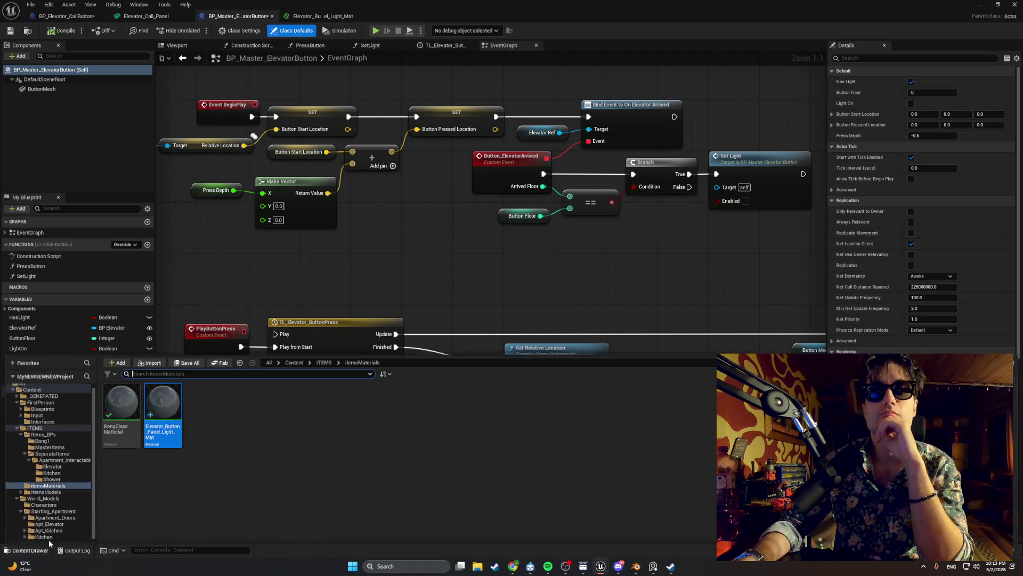
left_click(67, 435)
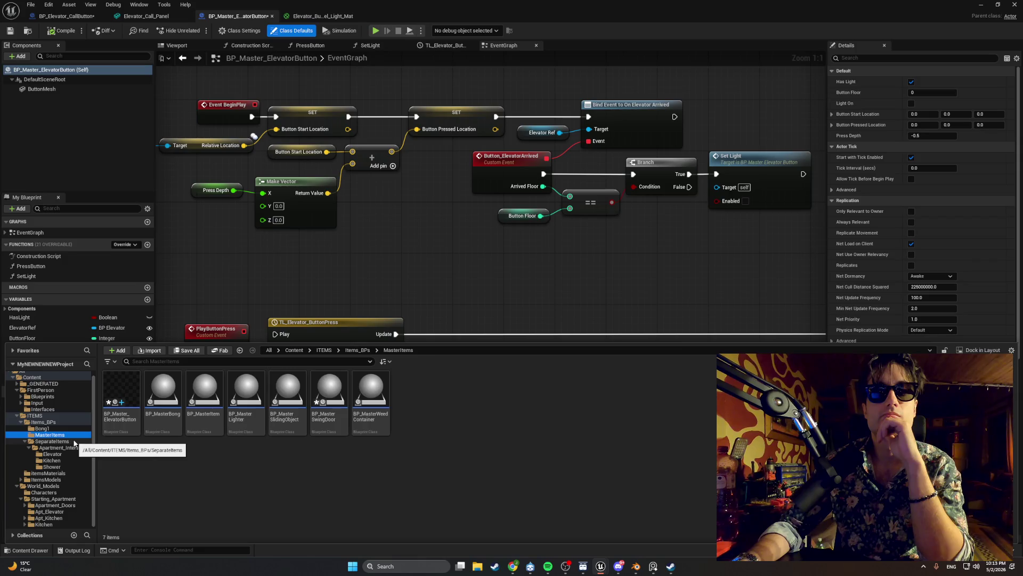
left_click(70, 440)
double_click(116, 400)
double_click(117, 400)
left_click(117, 401)
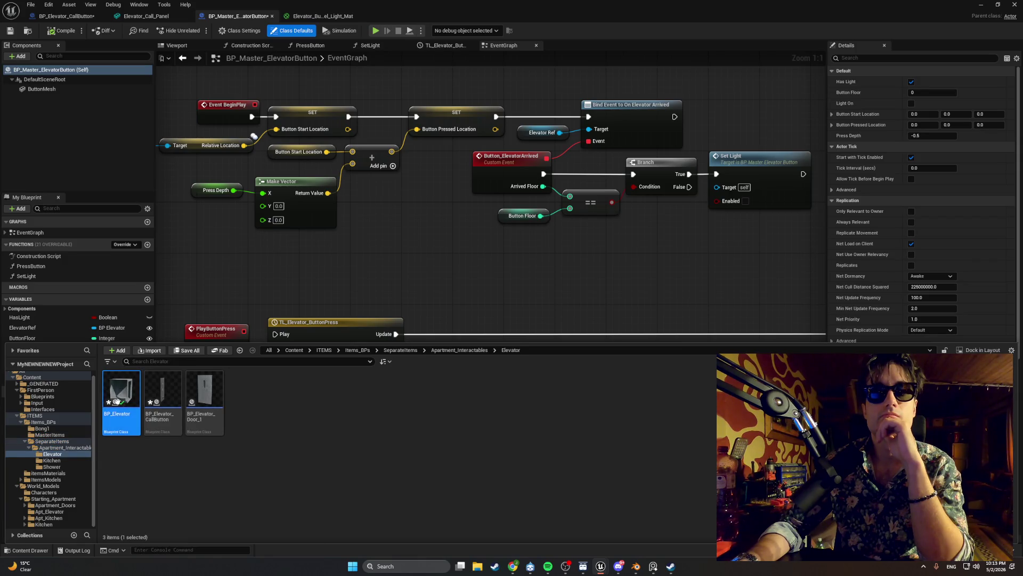
double_click(116, 401)
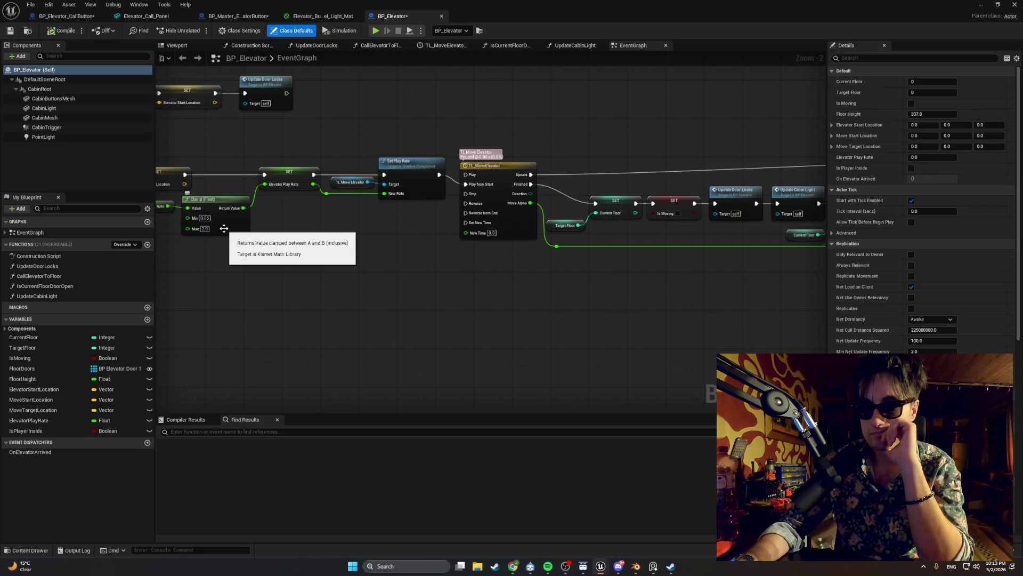
left_click_drag(394, 248, 274, 256)
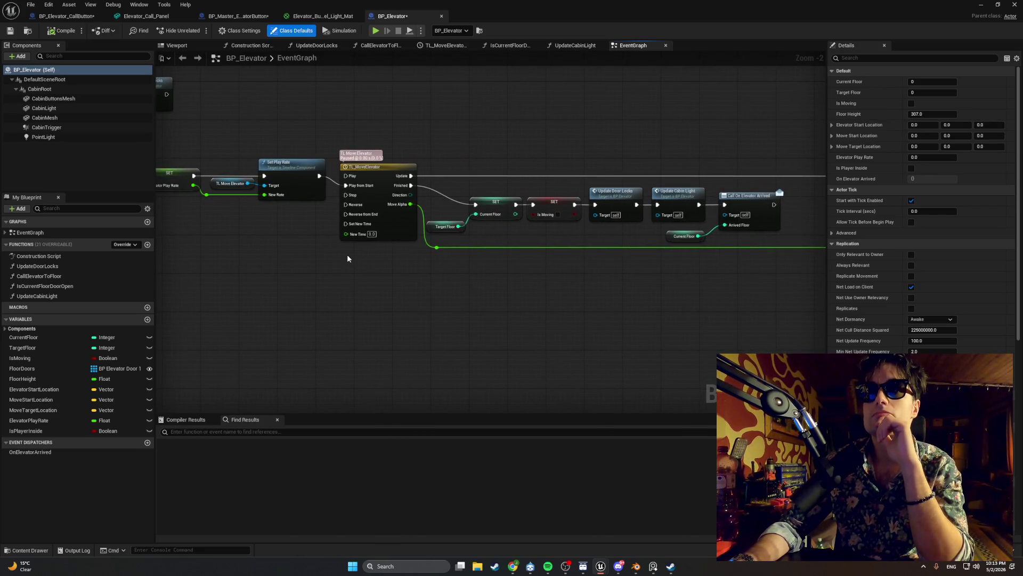
left_click_drag(349, 258, 168, 262)
scroll(357, 252, "up", 2)
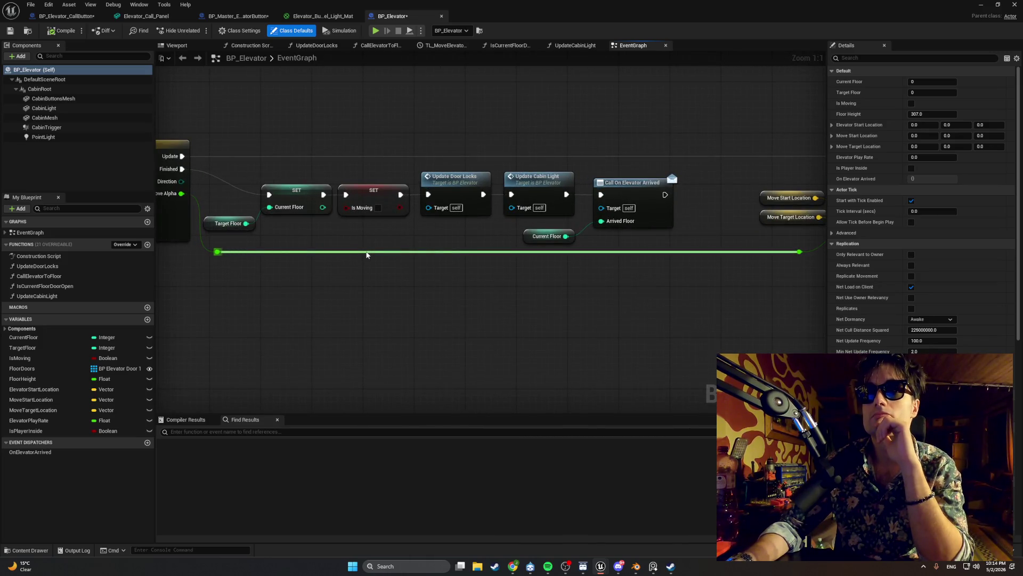
left_click_drag(366, 254, 321, 254)
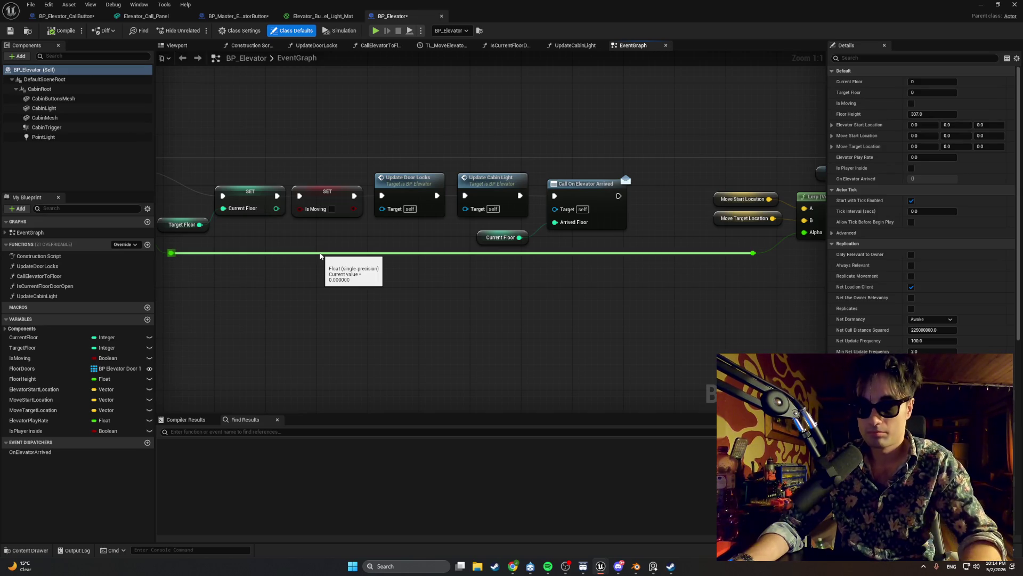
scroll(319, 266, "down", 1)
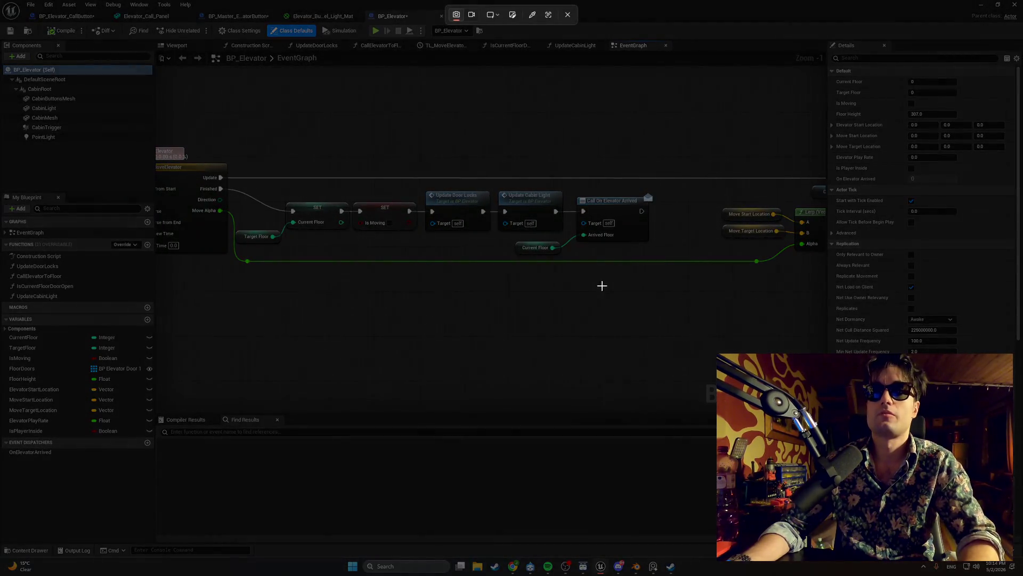
mouse_move(690, 298)
left_mouse_down()
mouse_move(282, 144)
mouse_move(154, 113)
left_mouse_up()
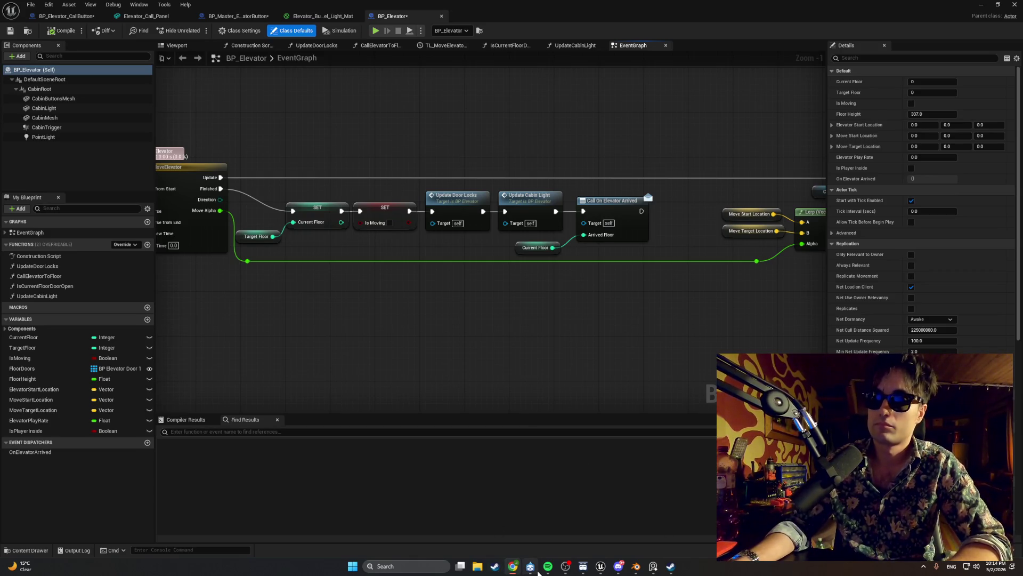
- Add the recommended track Brigitte to the Swivel playlist, then minimize Spotify
left_click(548, 566)
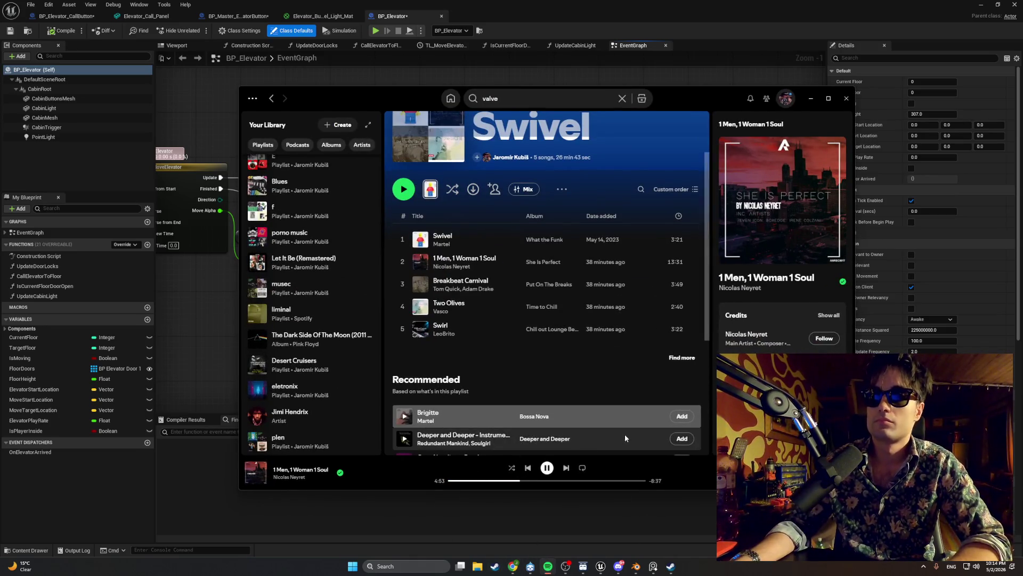
left_click(678, 416)
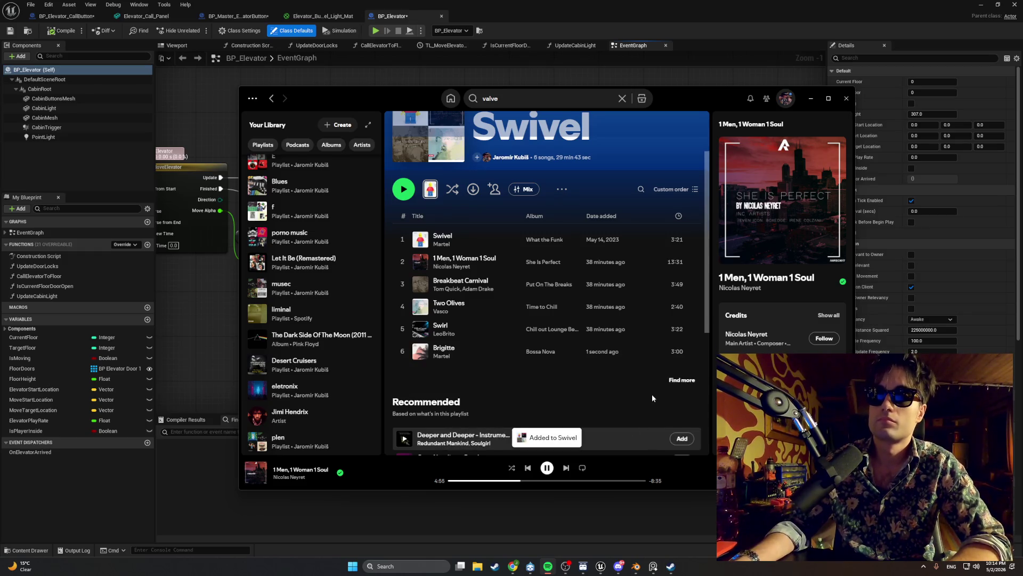
left_click(809, 100)
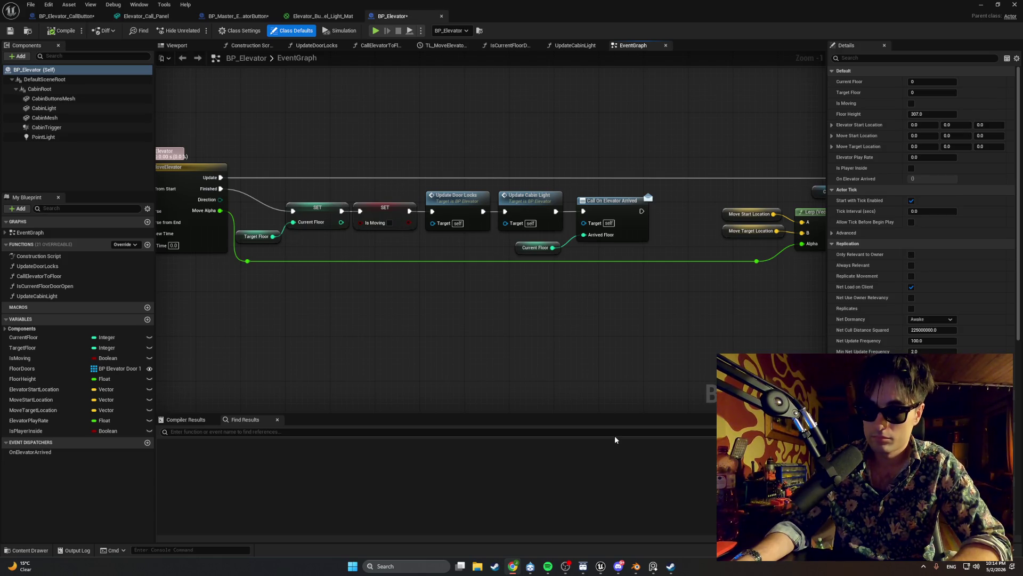
- Return to Unreal and show BP_Elevator_CallButton's SetLight graph
left_click(615, 436)
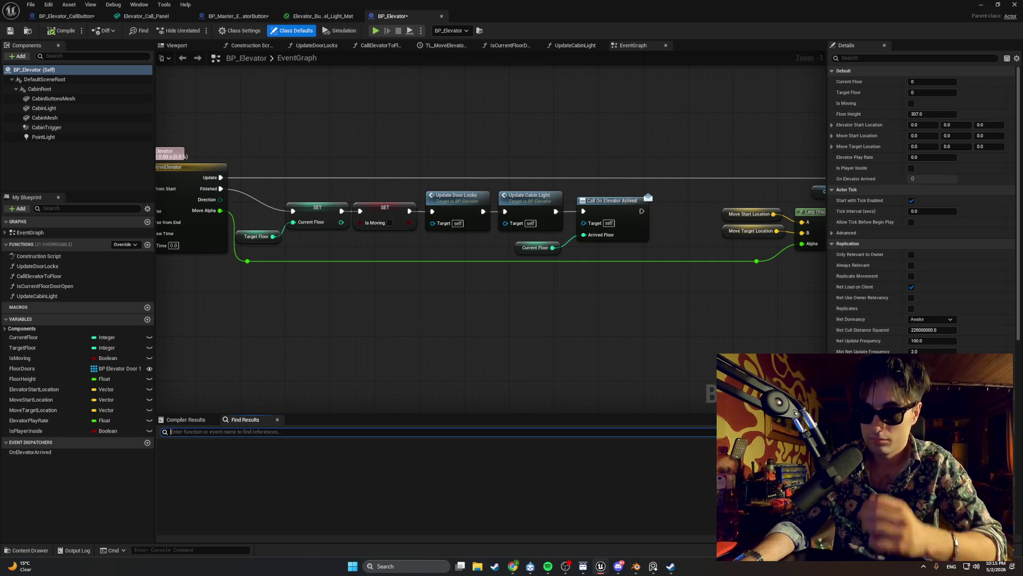
left_click(85, 19)
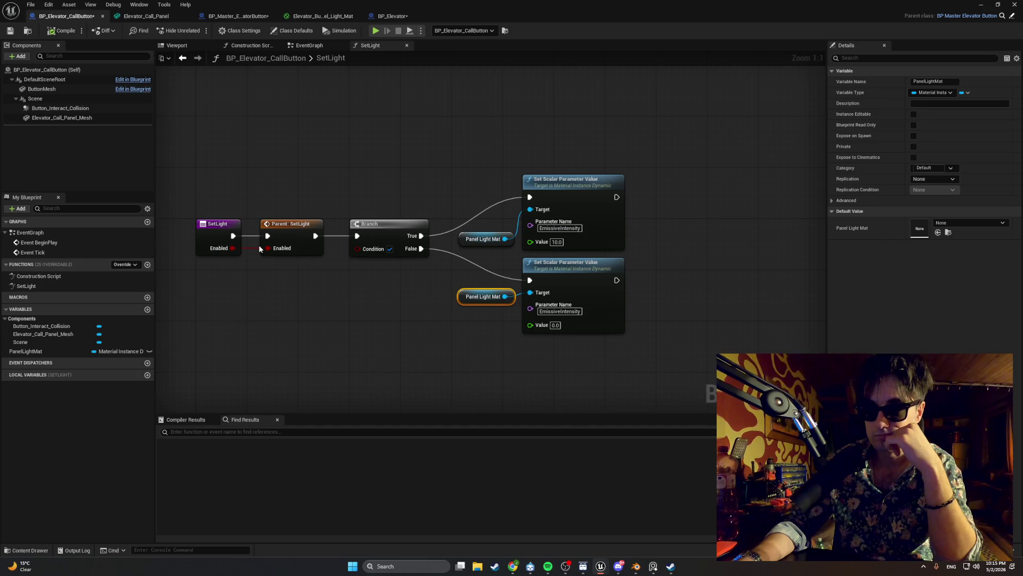
right_click(260, 248)
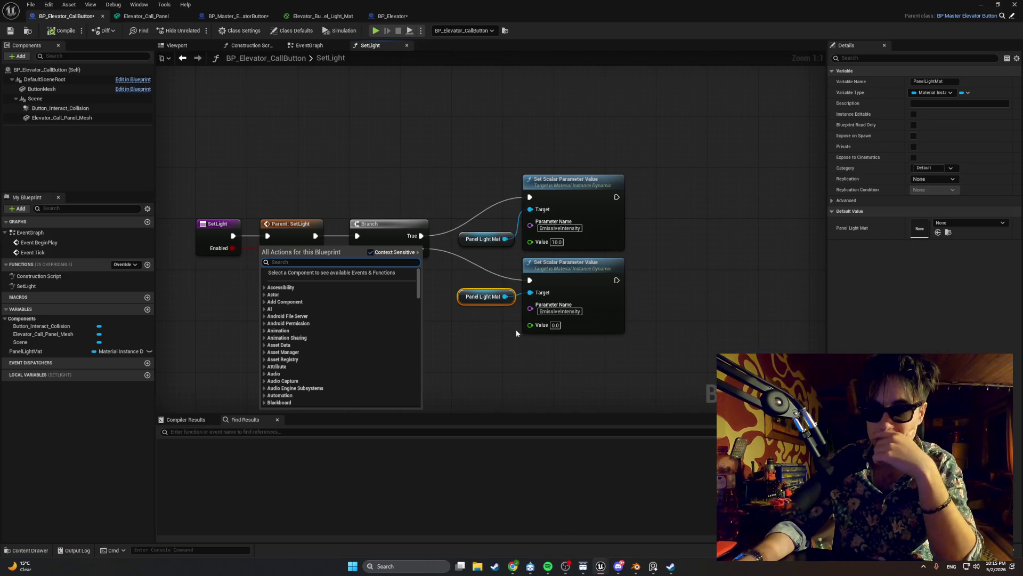
left_click(209, 17)
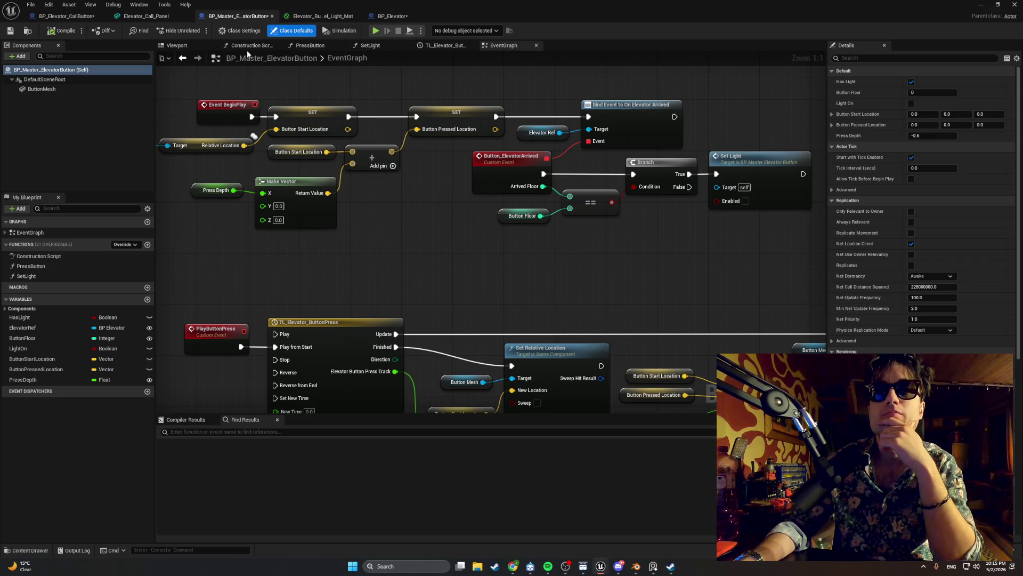
left_click(66, 16)
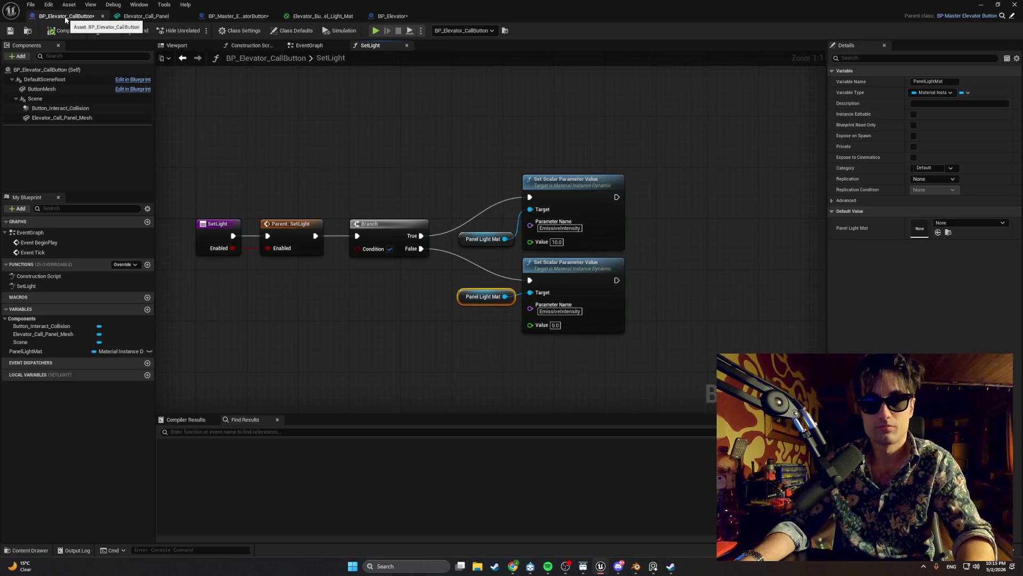
key("Print")
mouse_move(632, 365)
left_mouse_down()
mouse_move(165, 107)
mouse_move(179, 133)
left_mouse_up()
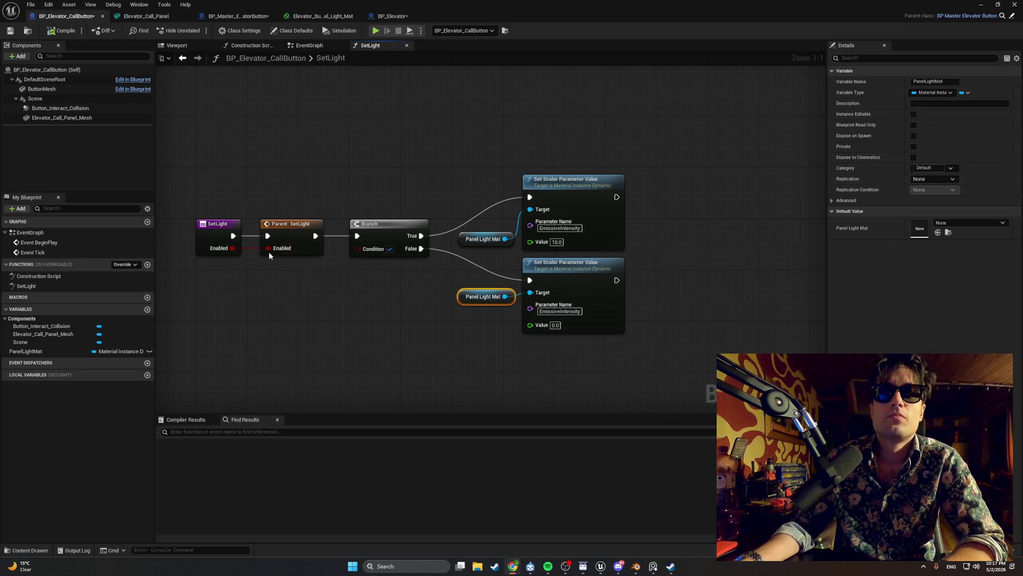
- Wire Enabled to the Branch Condition through two reroute points below the nodes, then Play in Editor with Alt+P
mouse_move(237, 249)
left_mouse_down()
mouse_move(319, 265)
mouse_move(357, 251)
left_mouse_up()
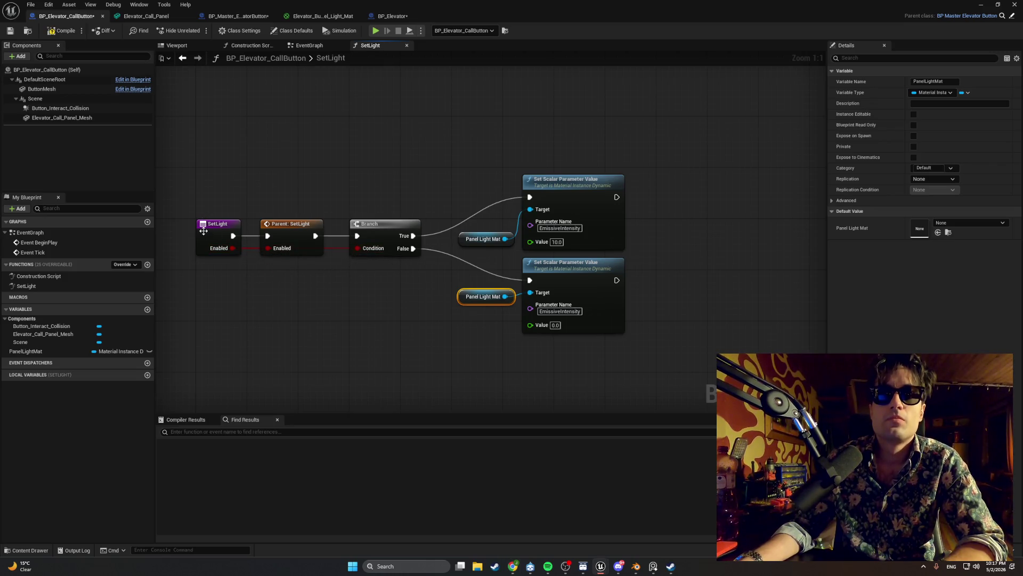
mouse_move(209, 226)
left_mouse_down()
mouse_move(209, 200)
mouse_move(203, 245)
mouse_move(195, 224)
left_mouse_up()
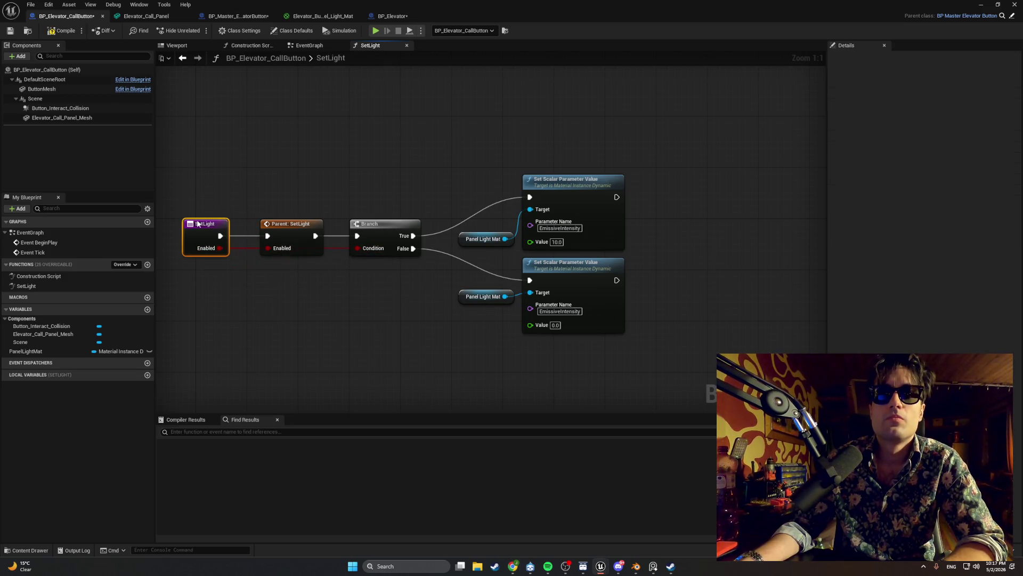
double_click(338, 247)
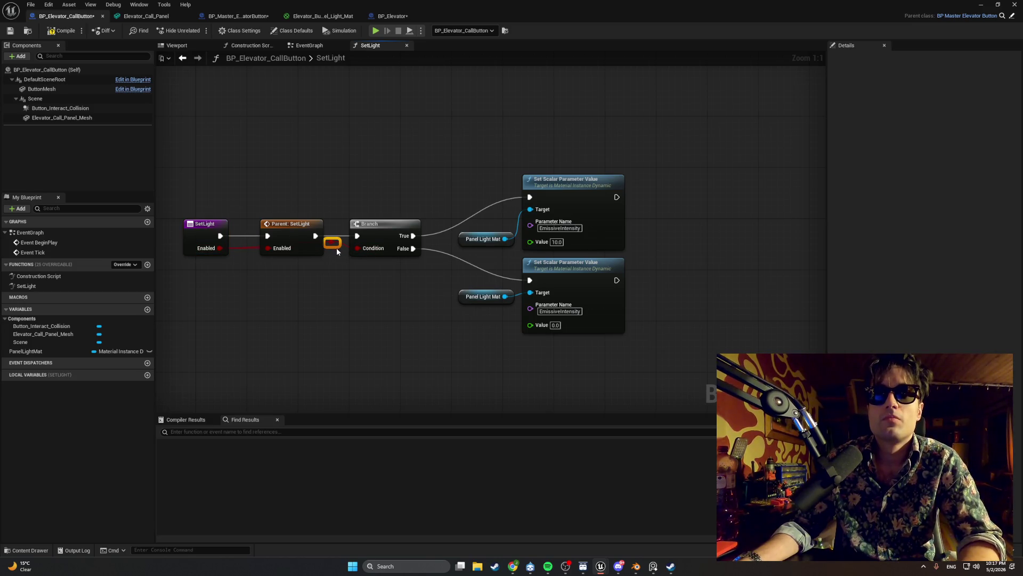
mouse_move(336, 249)
left_mouse_down()
mouse_move(229, 286)
mouse_move(325, 279)
mouse_move(269, 275)
left_mouse_up()
double_click(272, 274)
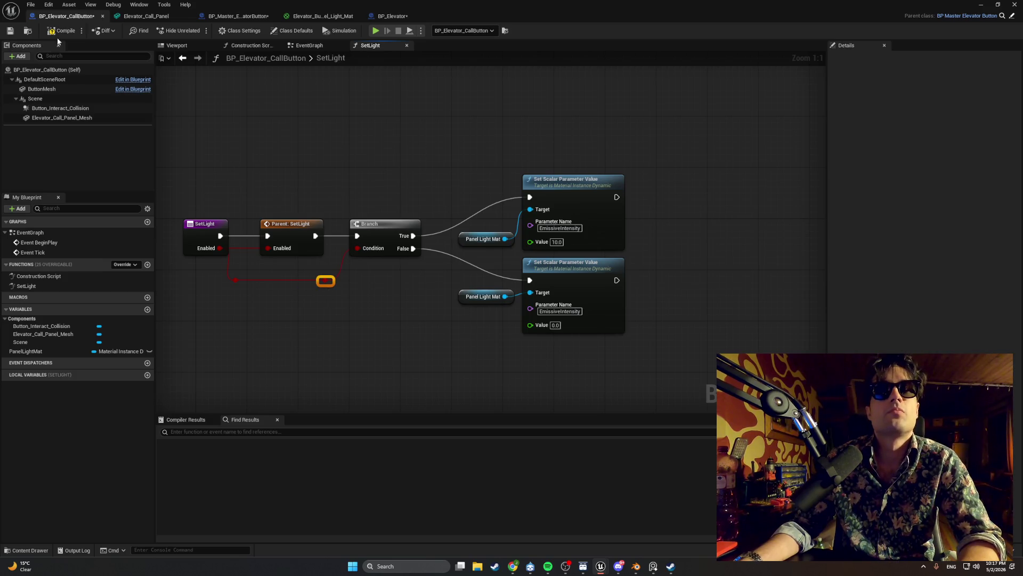
key("alt+p")
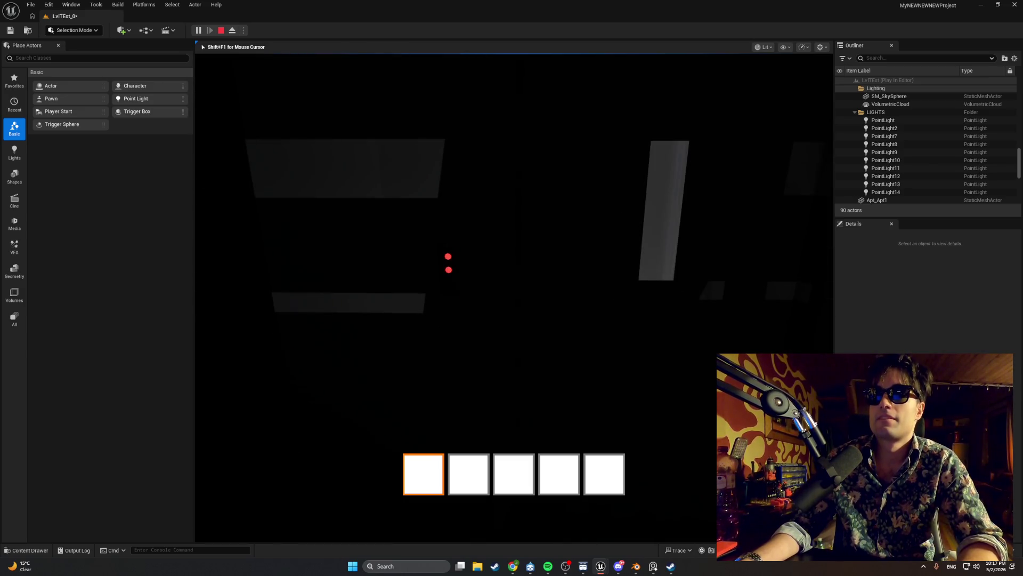
- Walk toward the call panel to check its red lights, then stop playing
key("w")
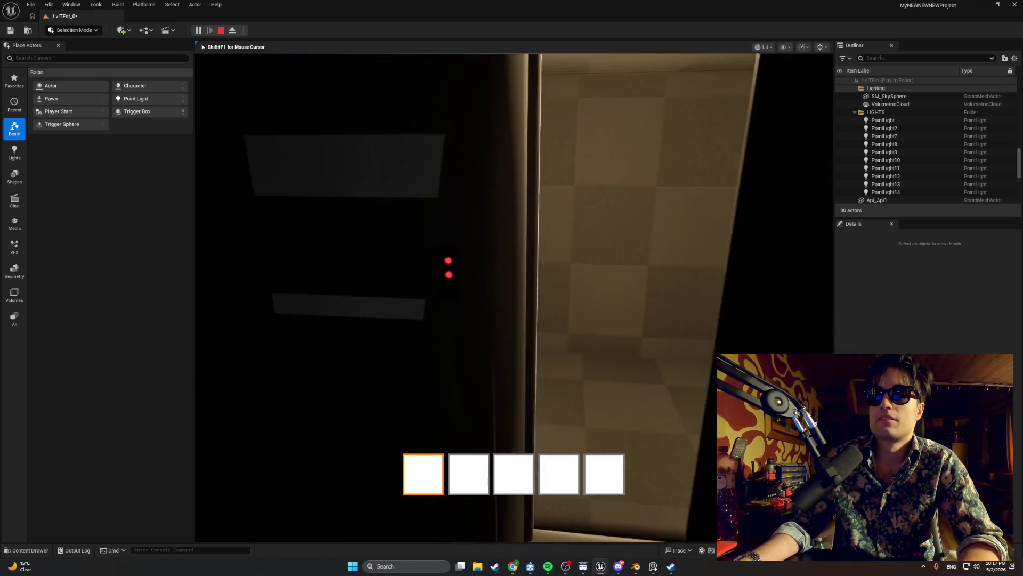
key("Escape")
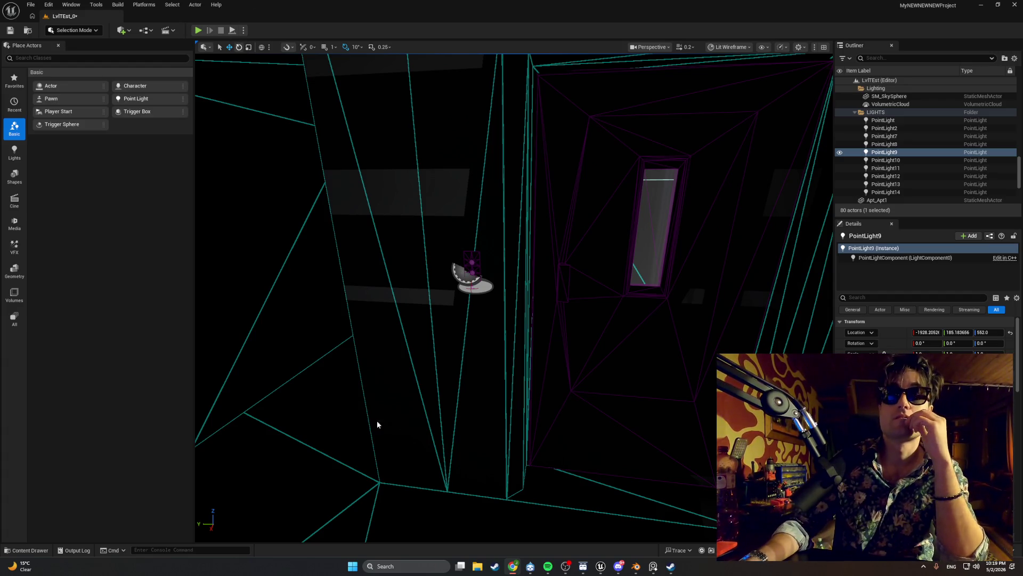
- Switch to BP_Master_ElevatorButton and open its PressButton function graph
mouse_move(601, 566)
left_click(622, 533)
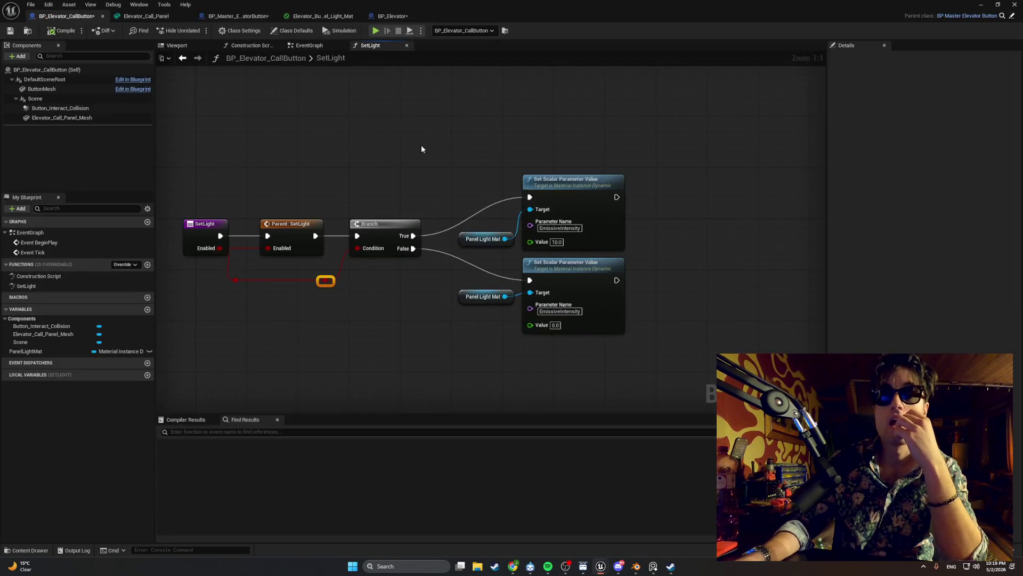
left_click(237, 16)
left_click(324, 47)
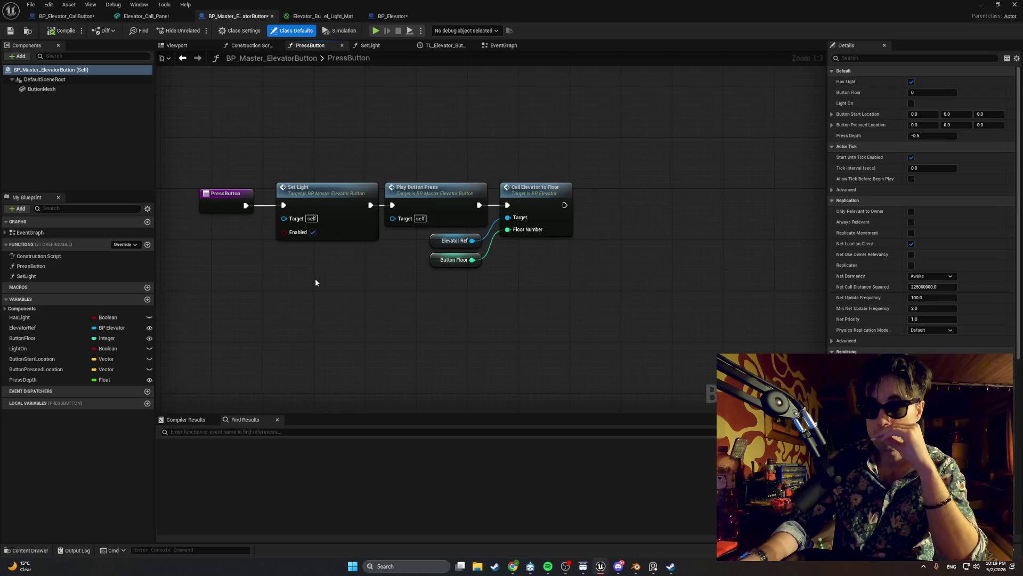
- Duplicate the Elevator Ref node and drag from it to add an aligned Get Current Floor node
left_click(435, 240)
key("ctrl+w")
left_click_drag(614, 260, 654, 235)
type("get current")
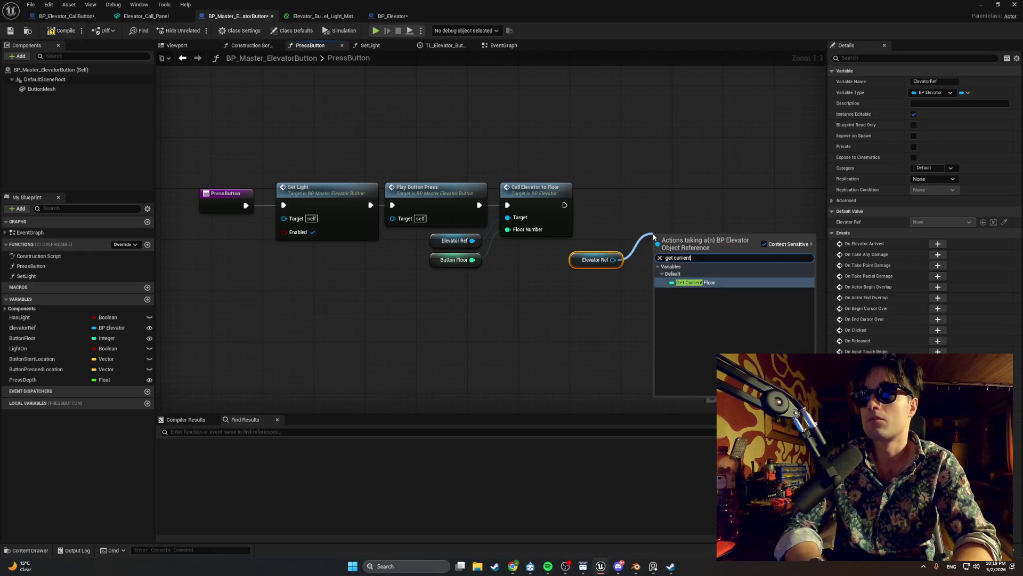
key("Return")
left_click_drag(680, 202, 557, 207)
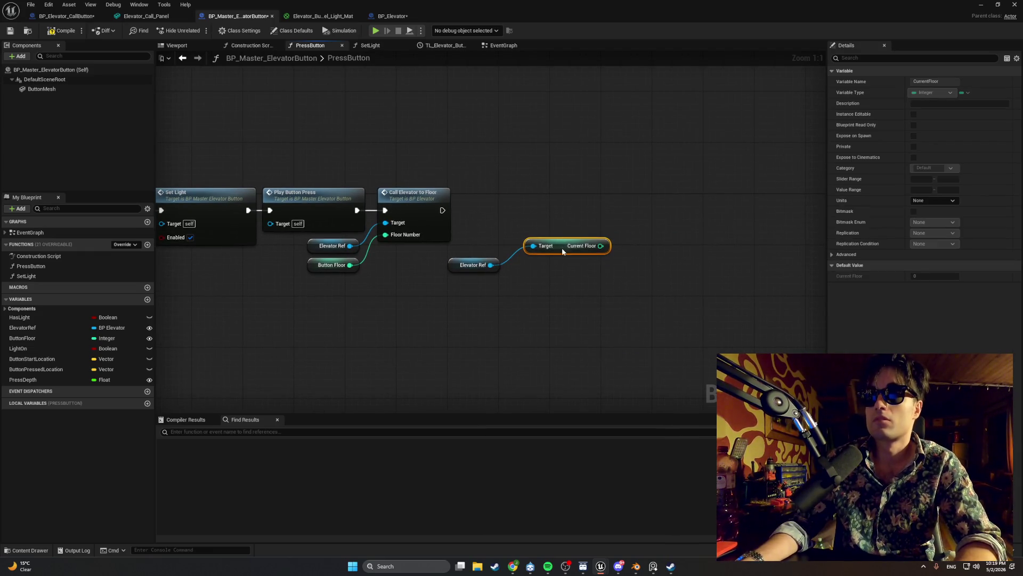
left_click_drag(562, 246, 558, 264)
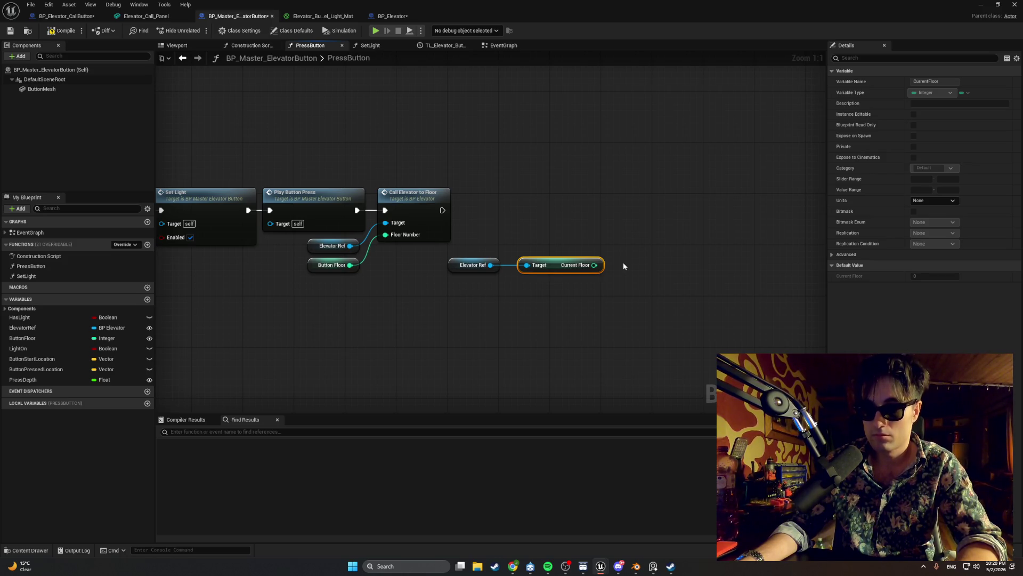
- Add an Equal (==) node and wire Current Floor into its top input
right_click(624, 266)
type("==")
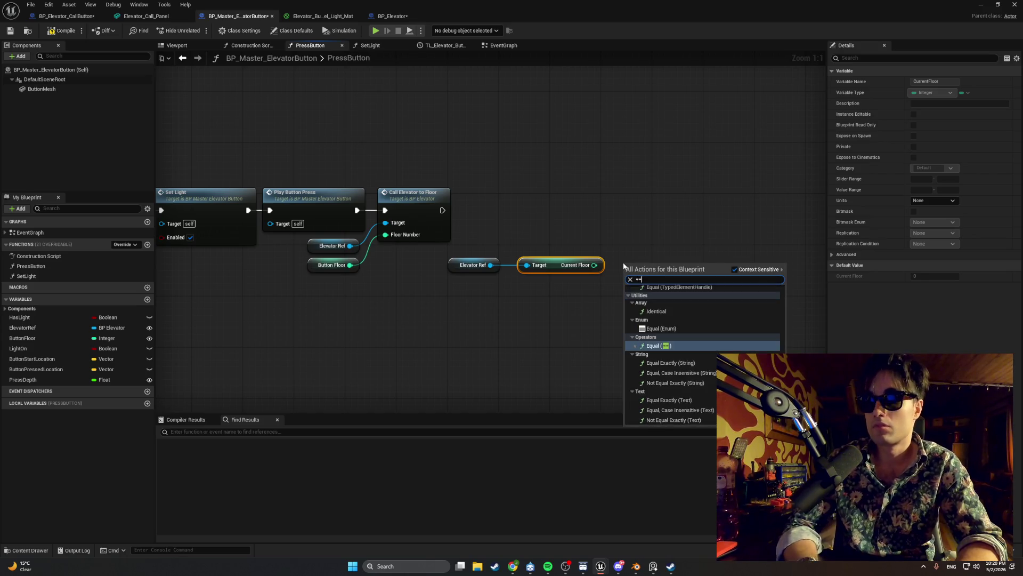
key("Return")
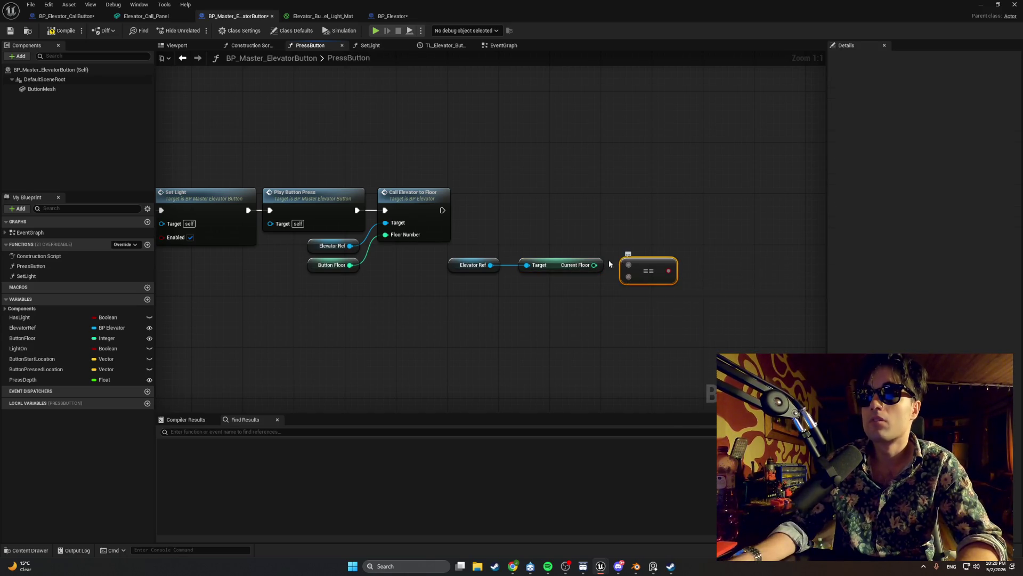
left_click_drag(596, 266, 630, 266)
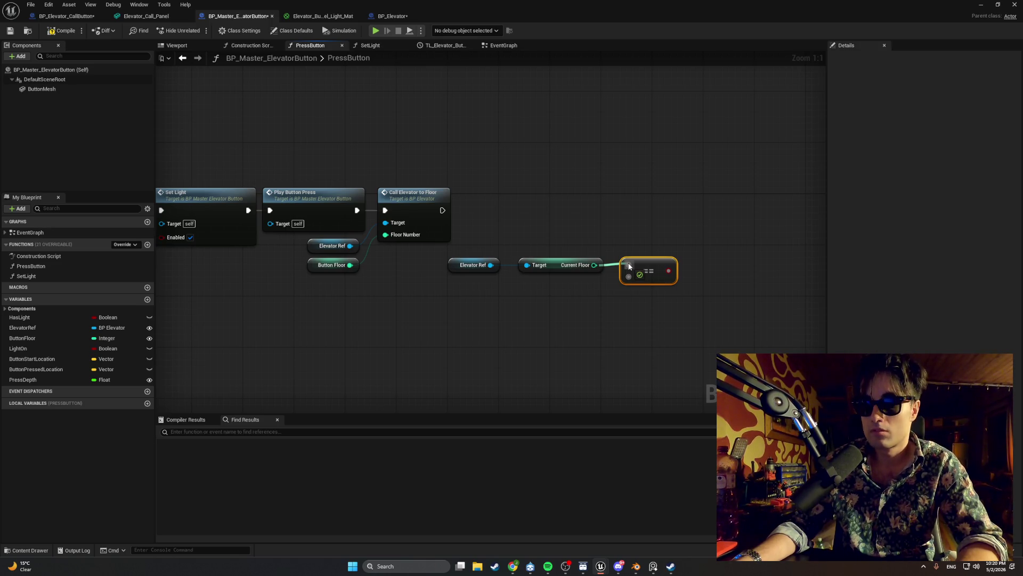
left_click_drag(629, 266, 629, 267)
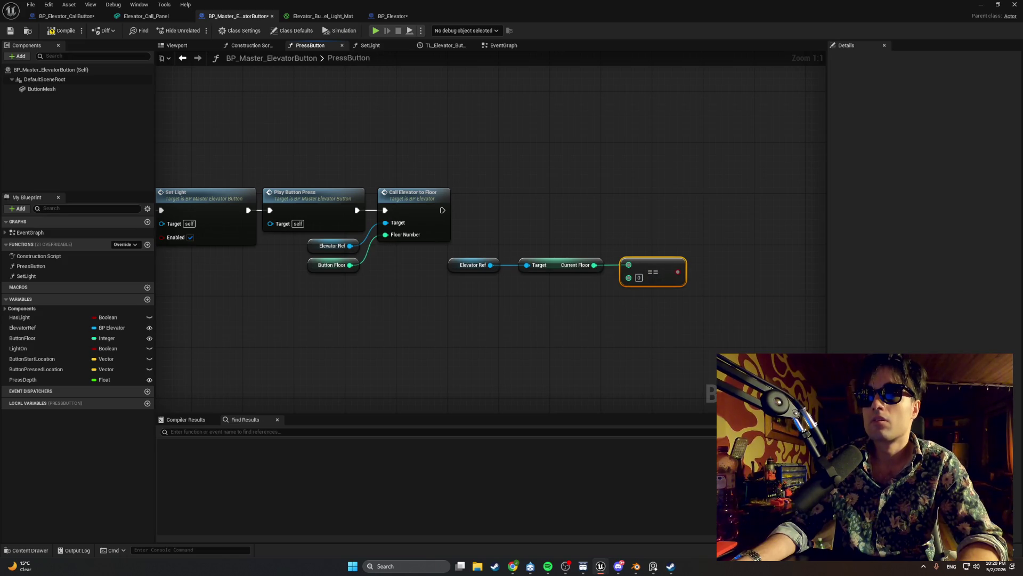
- Copy and paste the Current Floor node, then delete the unneeded duplicate
left_click_drag(609, 229, 576, 225)
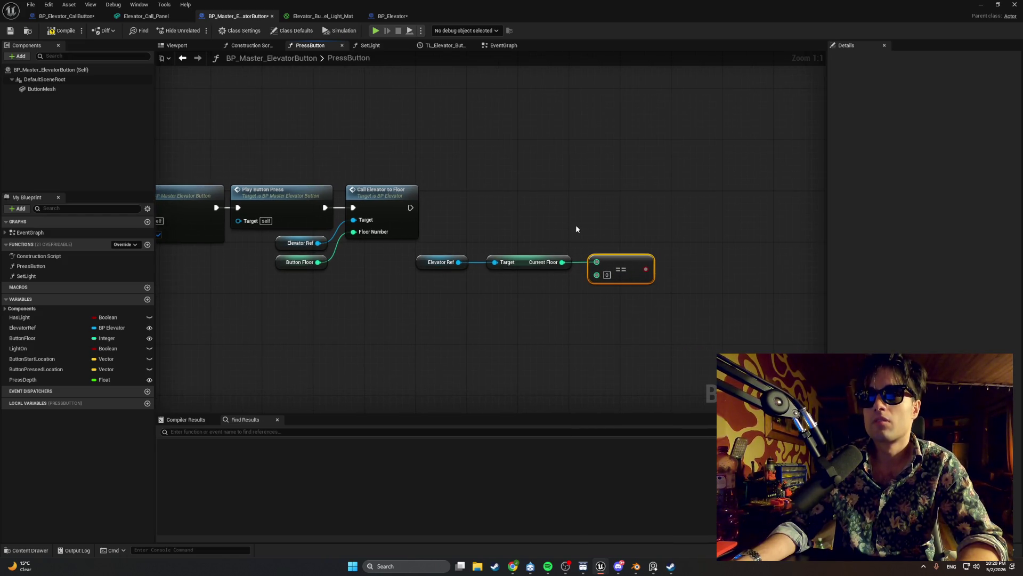
left_click(518, 288)
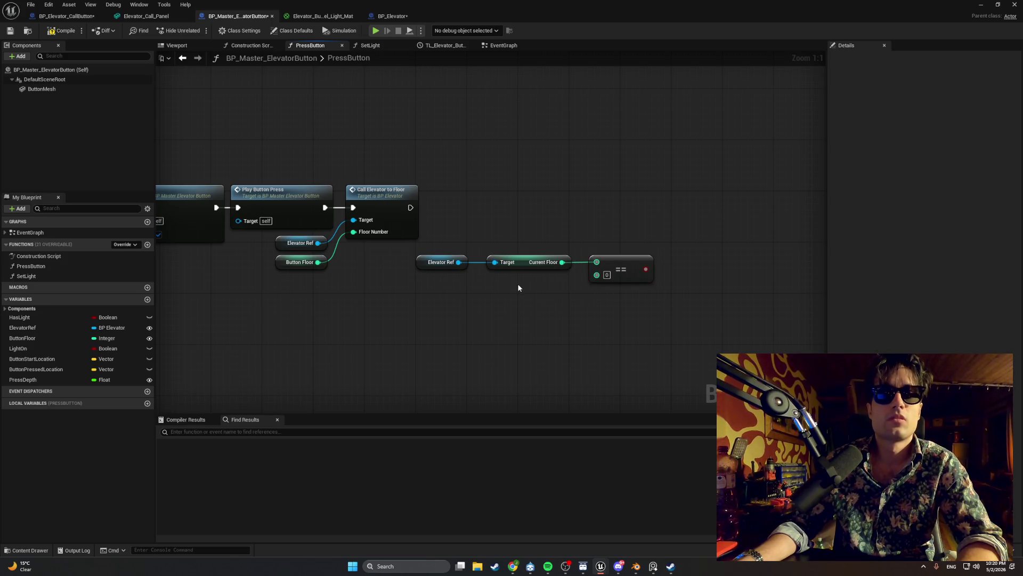
left_click(530, 263)
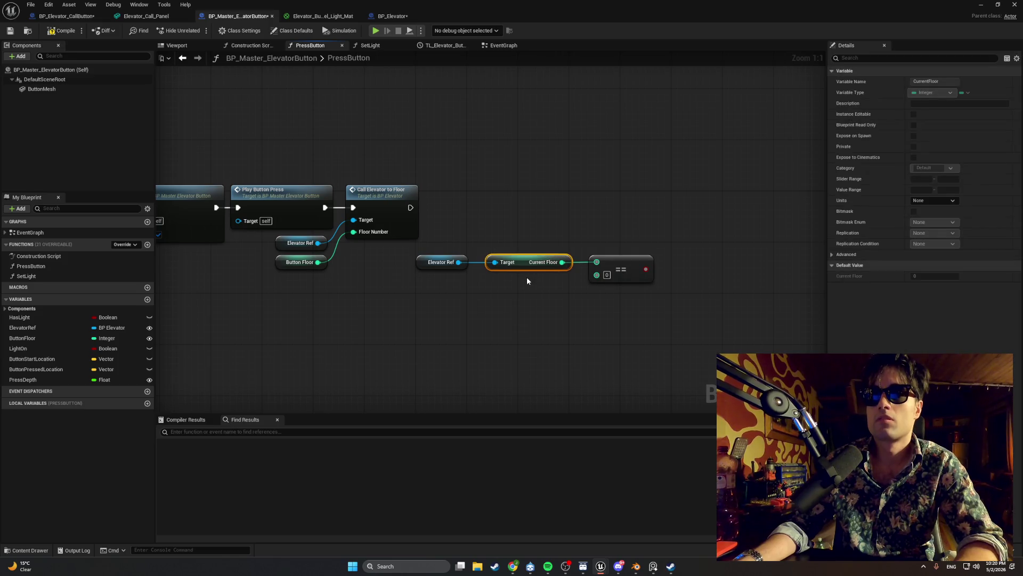
left_click(527, 277)
left_click(529, 263)
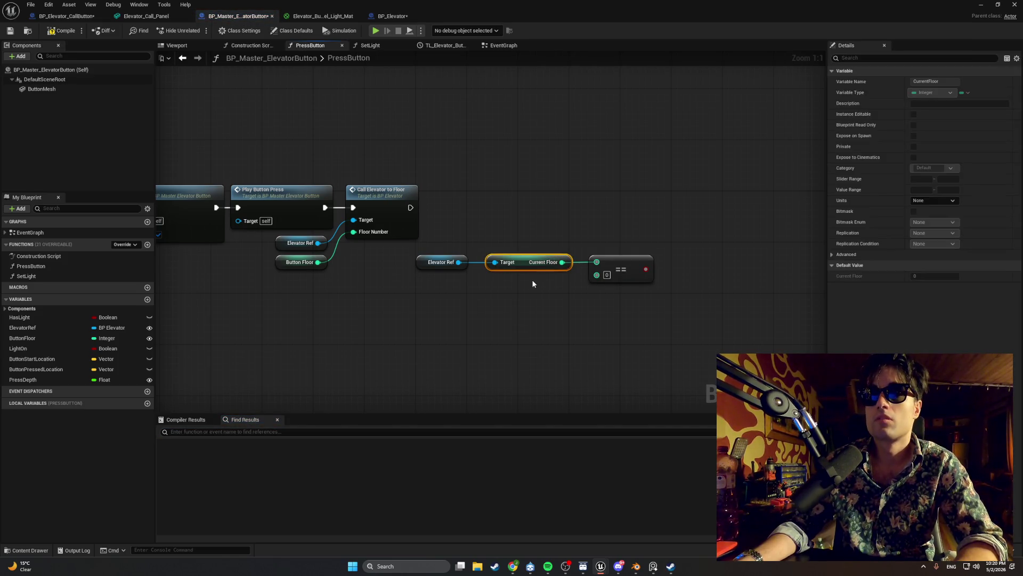
key("ctrl+c")
key("ctrl+v")
left_click_drag(577, 290, 517, 290)
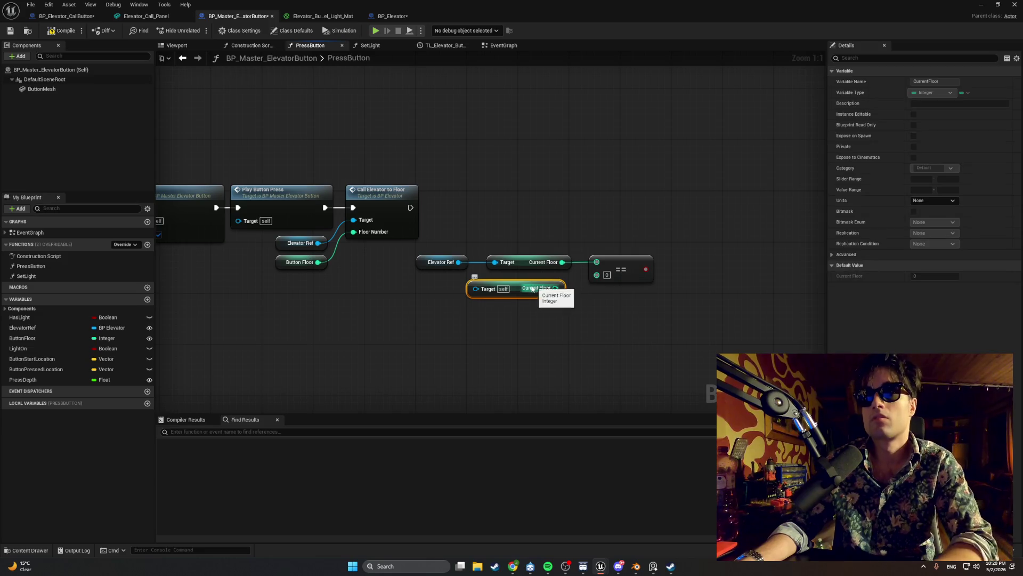
key("Delete")
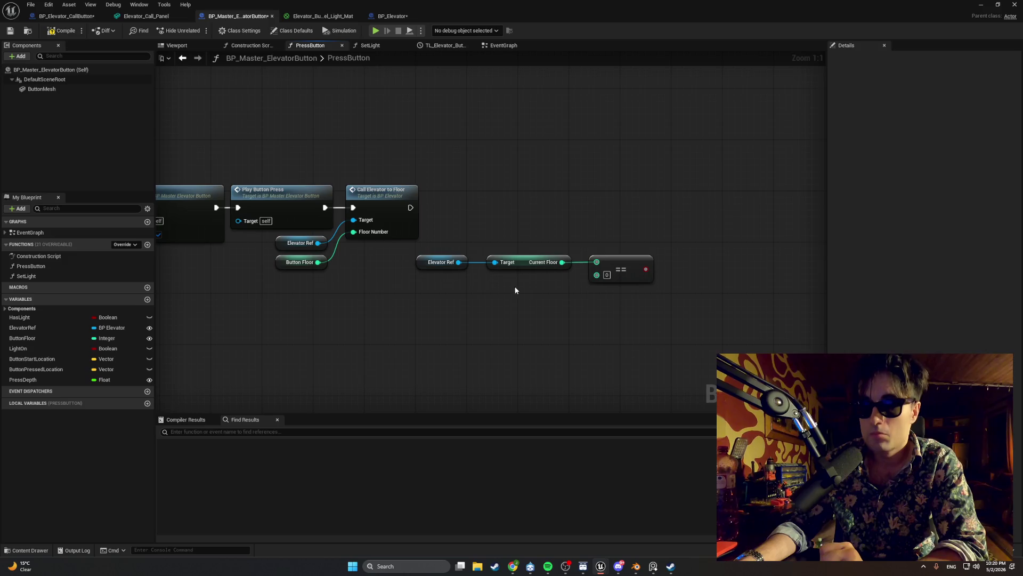
mouse_move(514, 288)
left_mouse_down()
mouse_move(537, 288)
mouse_move(528, 288)
left_mouse_up()
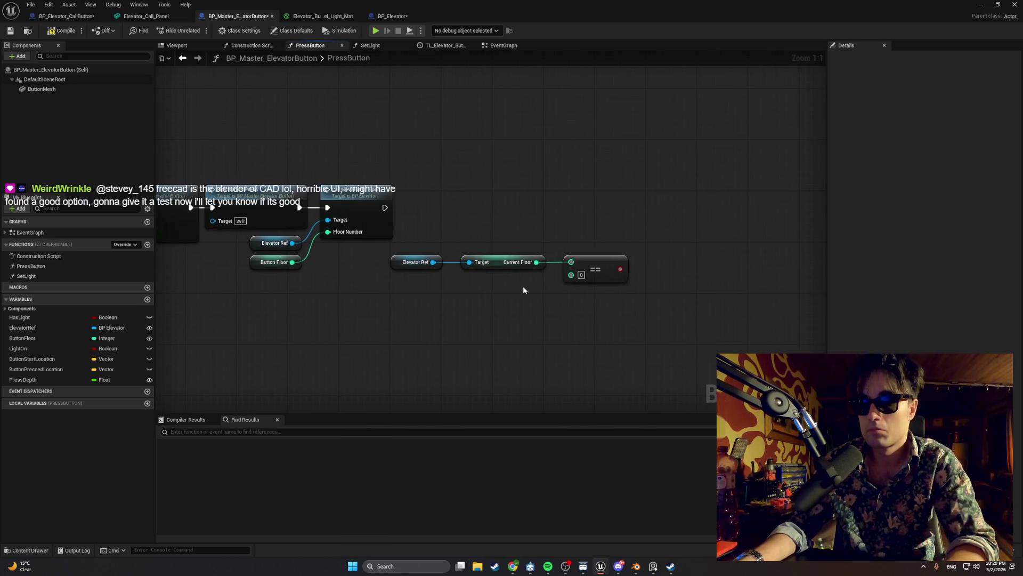
- Add a Button Floor getter and wire it into the == node's second input
right_click(523, 288)
type("button floo")
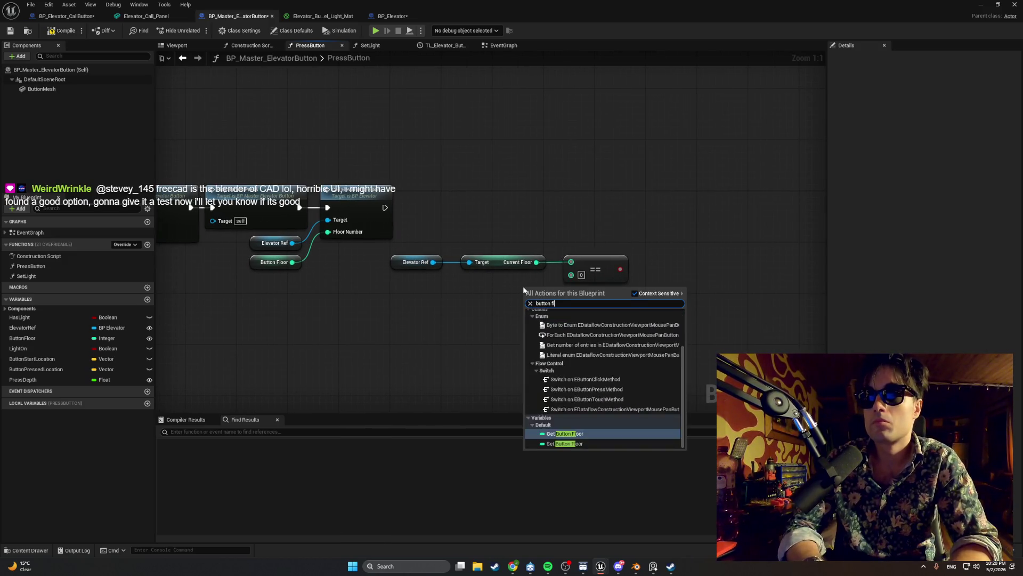
key("Return")
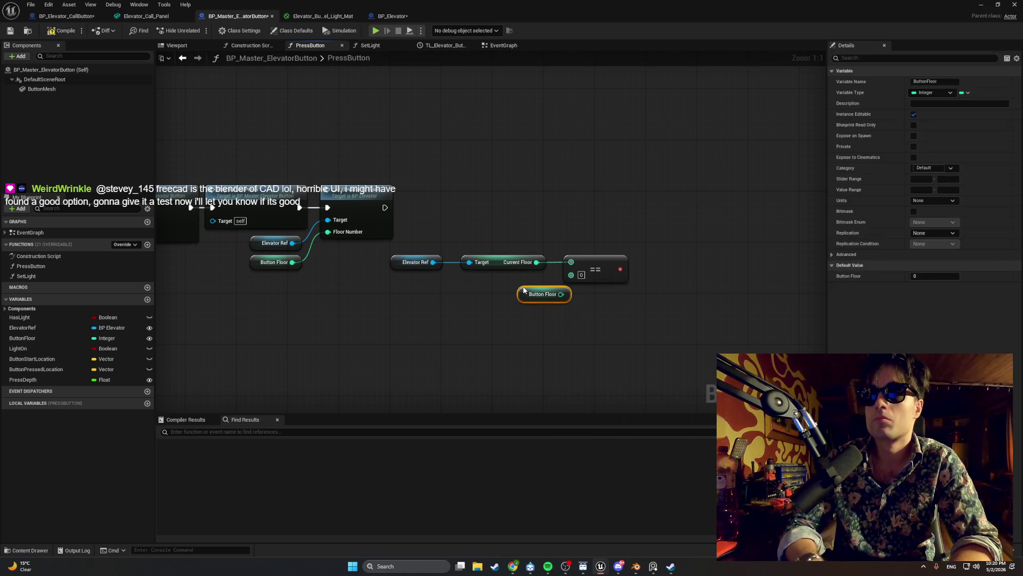
mouse_move(502, 291)
left_mouse_down()
mouse_move(496, 284)
mouse_move(559, 287)
mouse_move(571, 274)
left_mouse_up()
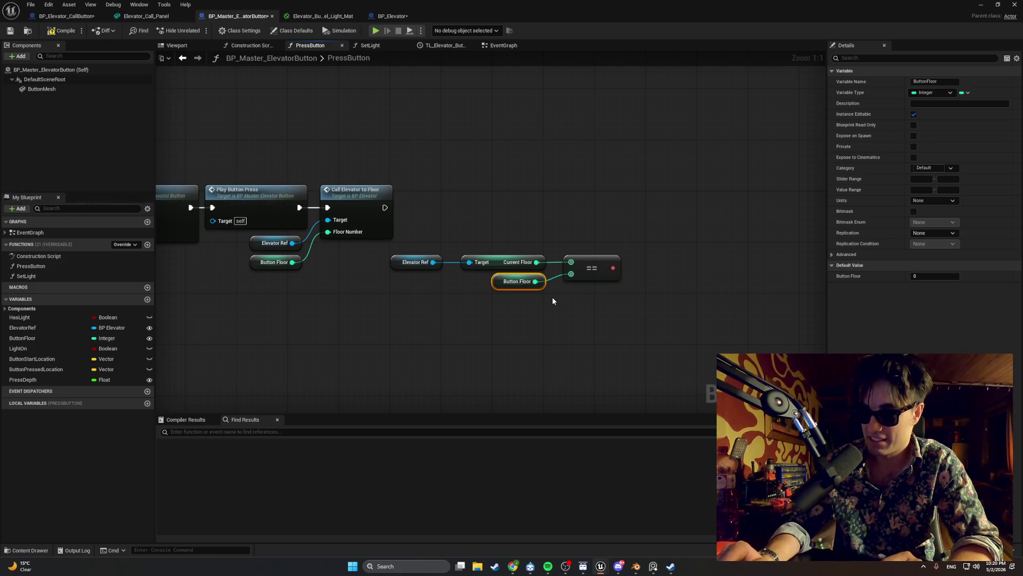
- Arrange the four comparison nodes together, moving the group left beneath the function calls
mouse_move(632, 307)
left_mouse_down()
mouse_move(612, 308)
mouse_move(439, 213)
mouse_move(429, 235)
left_mouse_up()
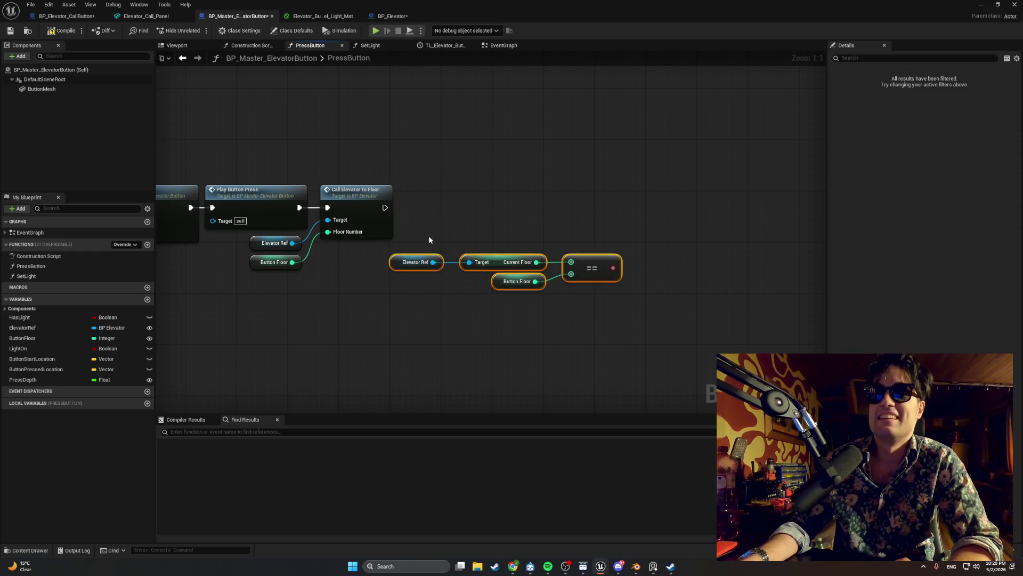
mouse_move(469, 261)
left_mouse_down()
mouse_move(454, 269)
mouse_move(498, 222)
left_mouse_up()
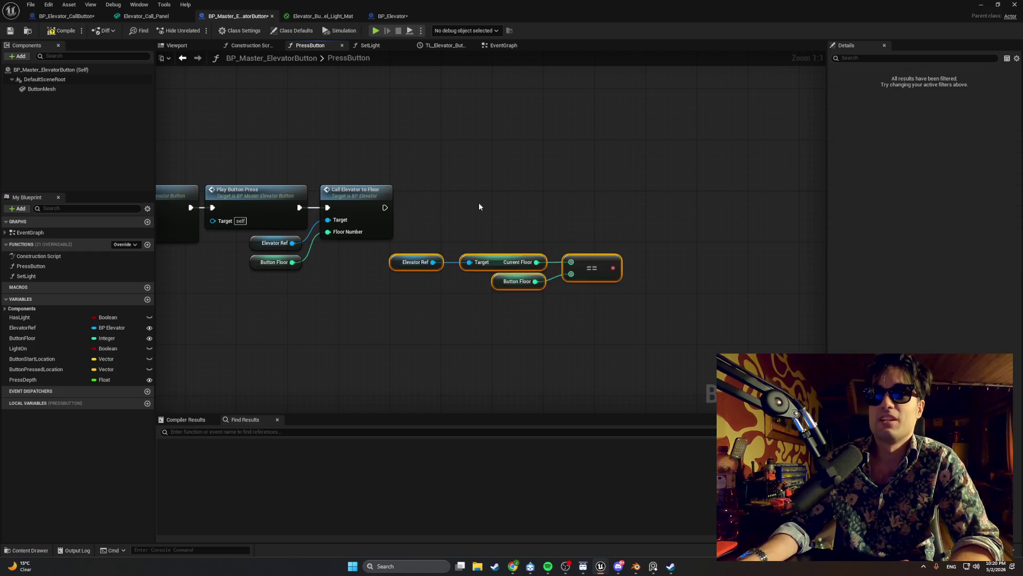
left_click(479, 203)
left_click_drag(593, 268, 582, 265)
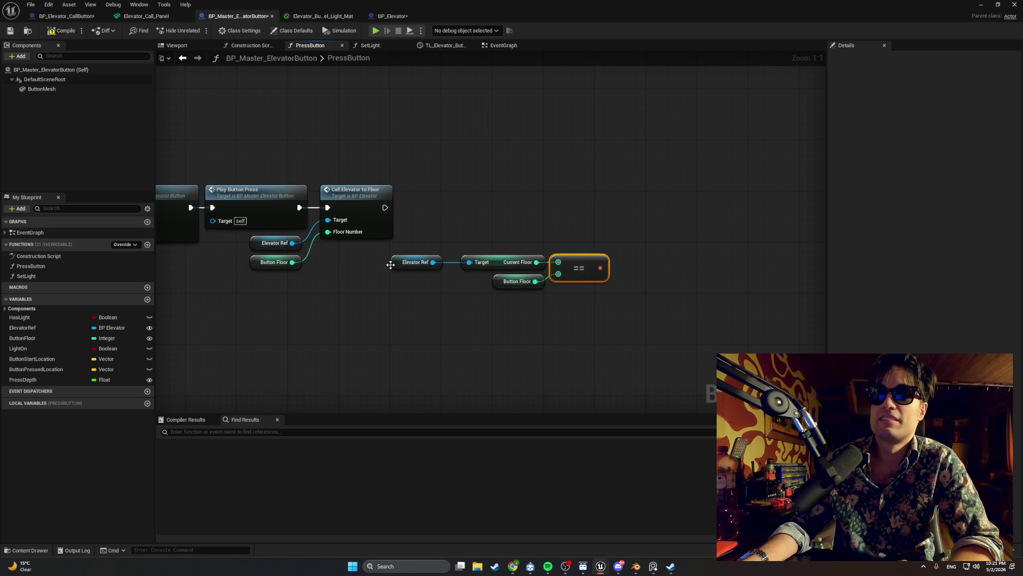
left_click_drag(394, 265, 406, 266)
left_click_drag(633, 322, 442, 235)
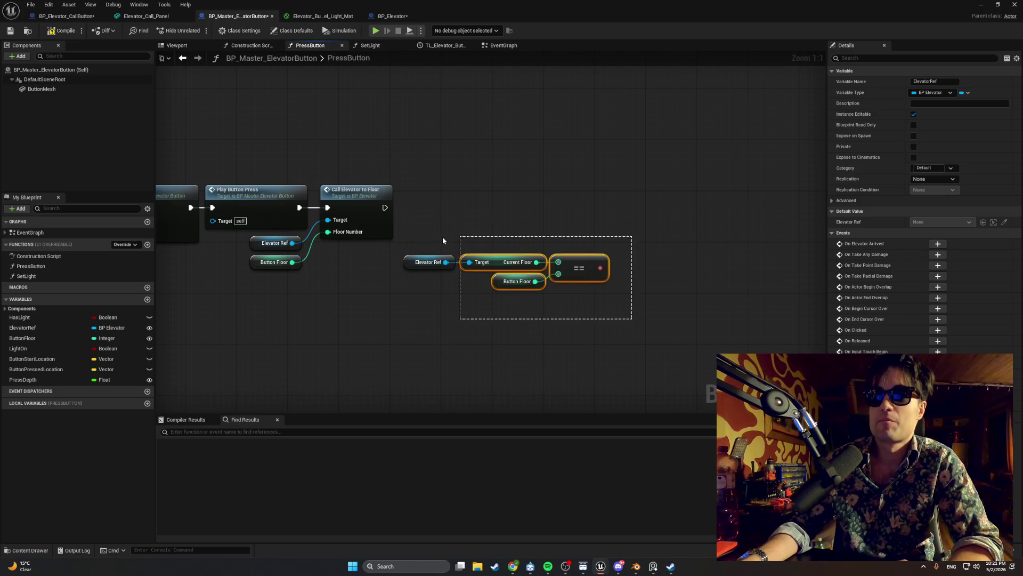
mouse_move(587, 264)
left_mouse_down()
mouse_move(498, 258)
mouse_move(508, 264)
left_mouse_up()
left_click(513, 228)
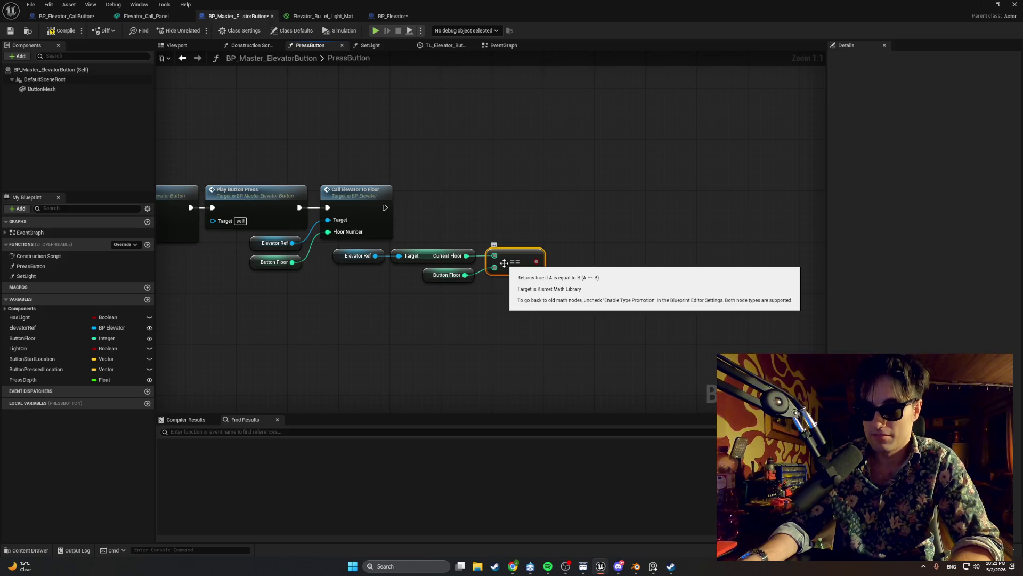
- Place a Branch node and add a Play Button Press call from its True output, positioned alongside
left_click(525, 215)
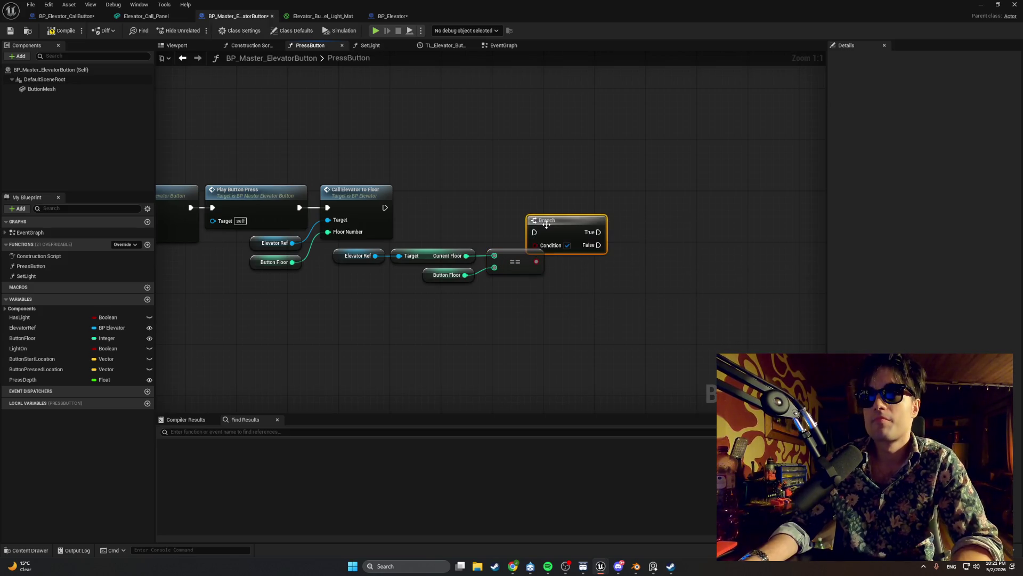
mouse_move(539, 244)
left_mouse_down()
mouse_move(570, 233)
mouse_move(436, 246)
left_mouse_up()
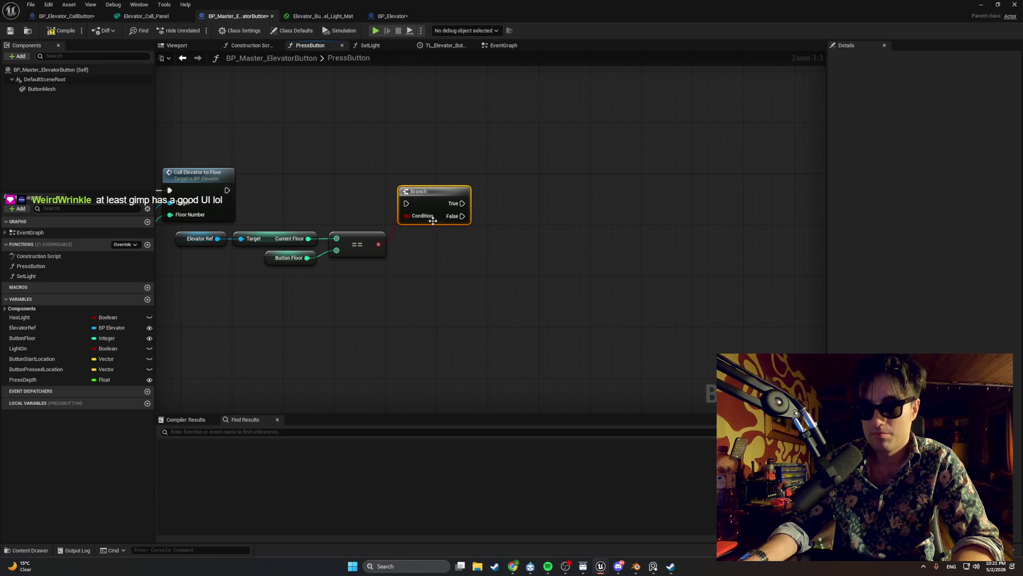
left_click_drag(461, 203, 549, 206)
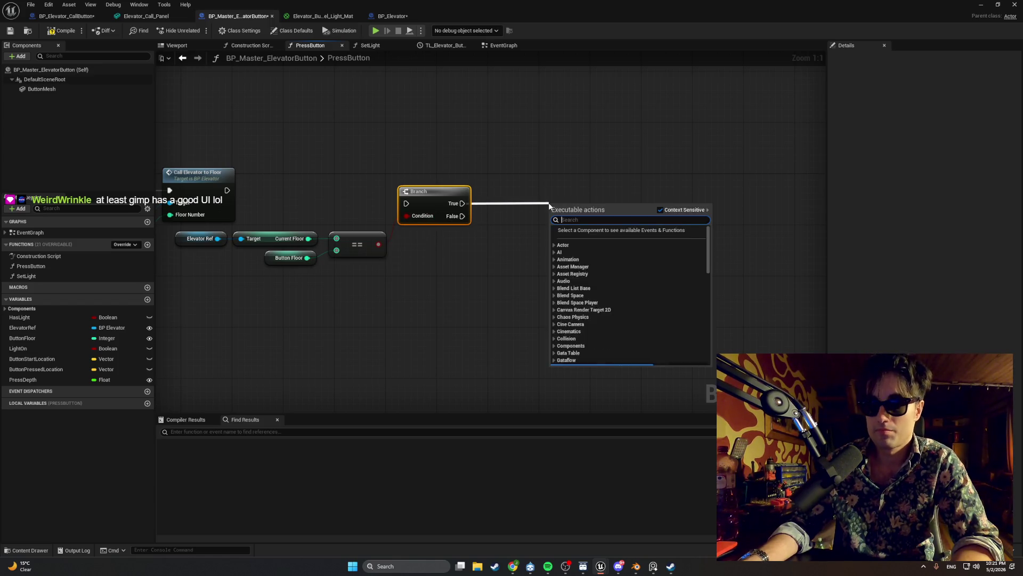
type("playbur")
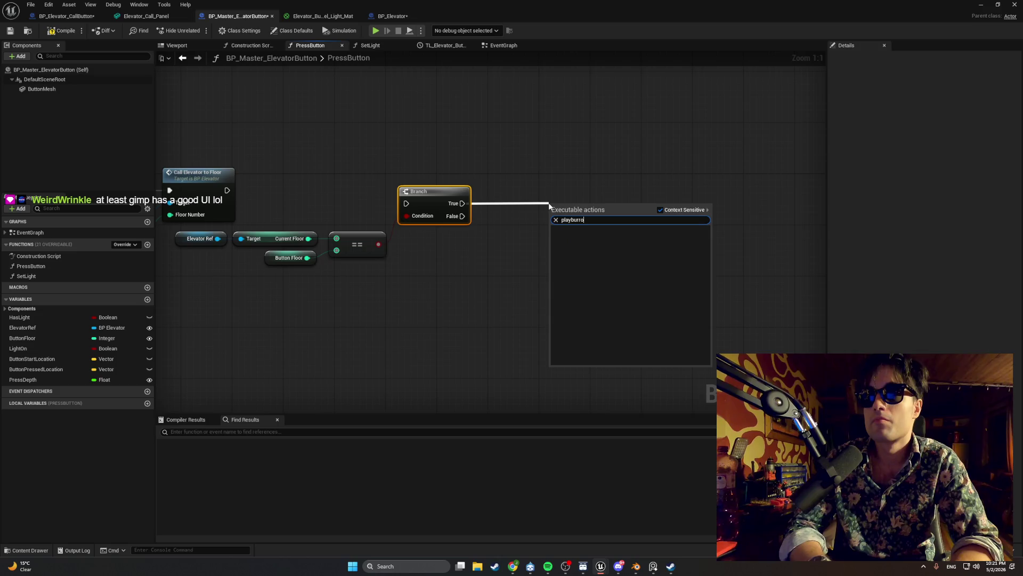
key("BackSpace")
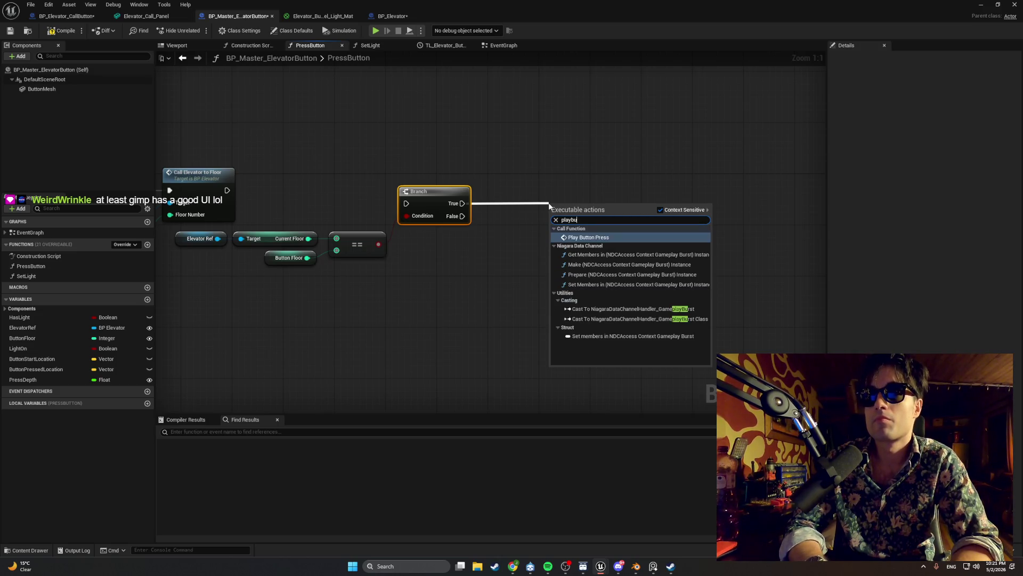
key("Return")
left_click_drag(554, 204, 538, 177)
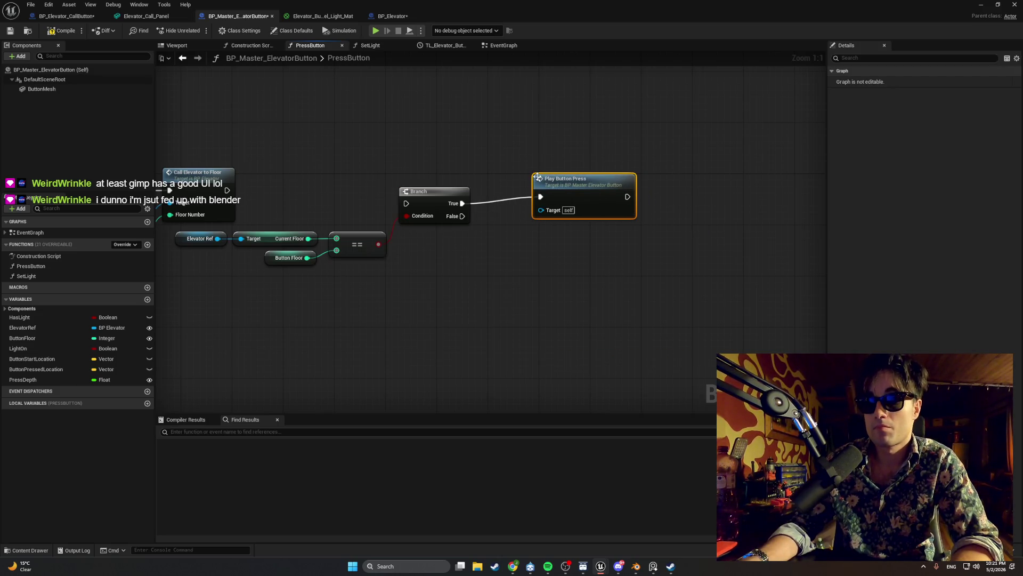
mouse_move(354, 152)
left_mouse_down()
mouse_move(555, 149)
mouse_move(389, 144)
left_mouse_up()
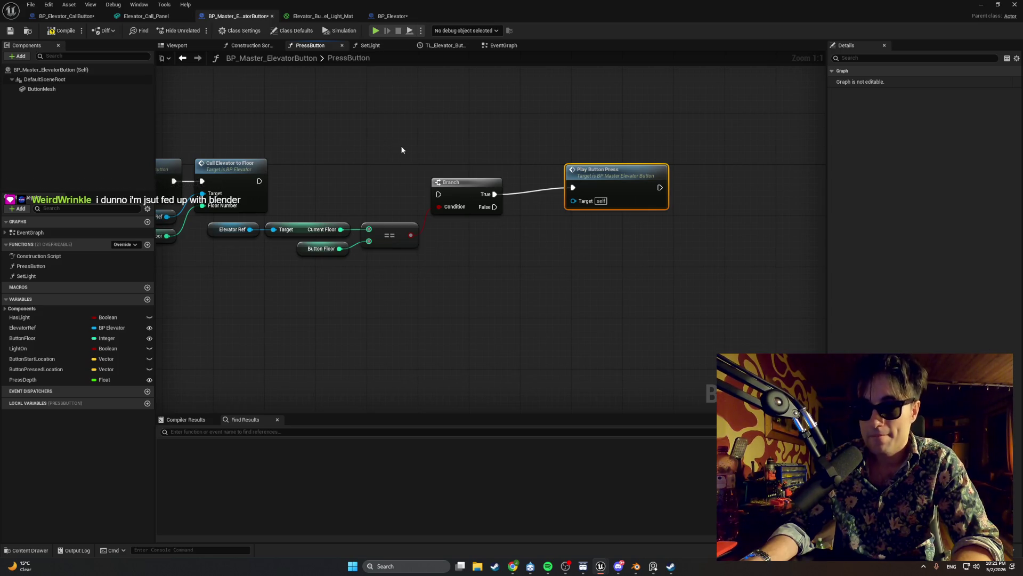
mouse_move(528, 174)
left_mouse_down()
mouse_move(661, 168)
mouse_move(418, 155)
left_mouse_up()
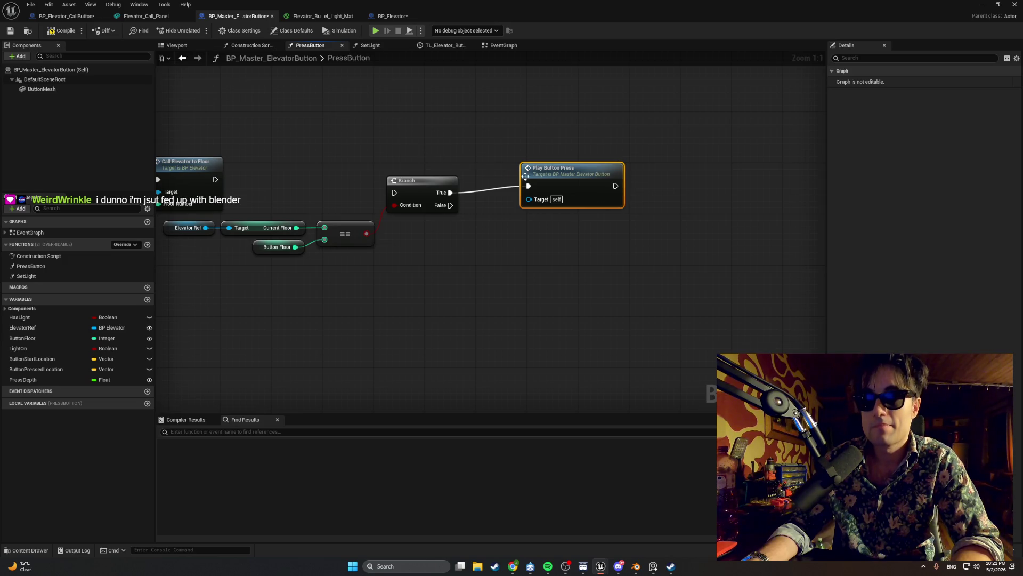
mouse_move(621, 190)
left_mouse_down()
mouse_move(678, 191)
mouse_move(615, 188)
left_mouse_up()
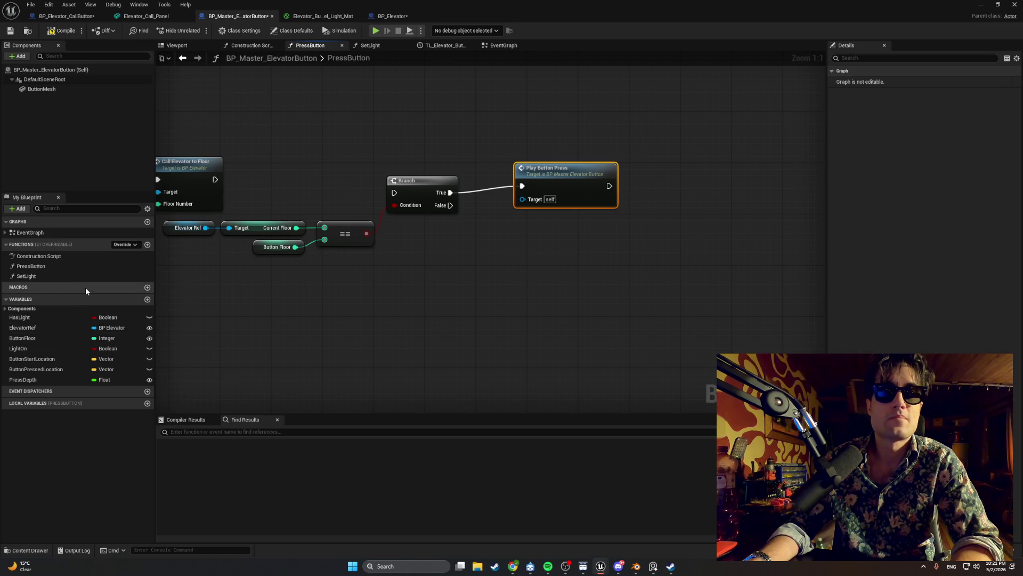
- Place a Set Light call with Enabled ticked beside Play Button Press
mouse_move(88, 279)
left_mouse_down()
mouse_move(514, 223)
mouse_move(652, 223)
left_mouse_up()
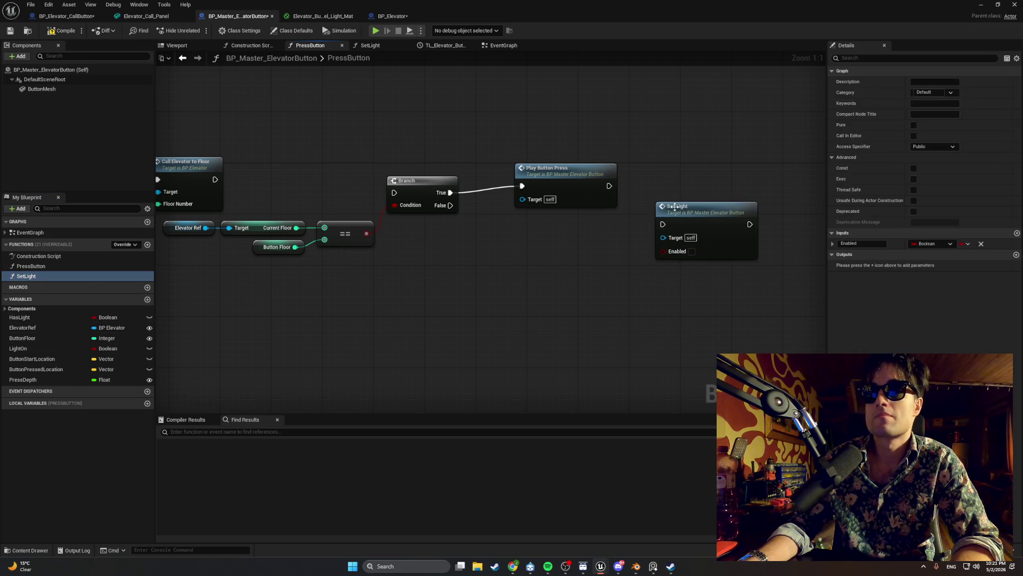
left_click(691, 252)
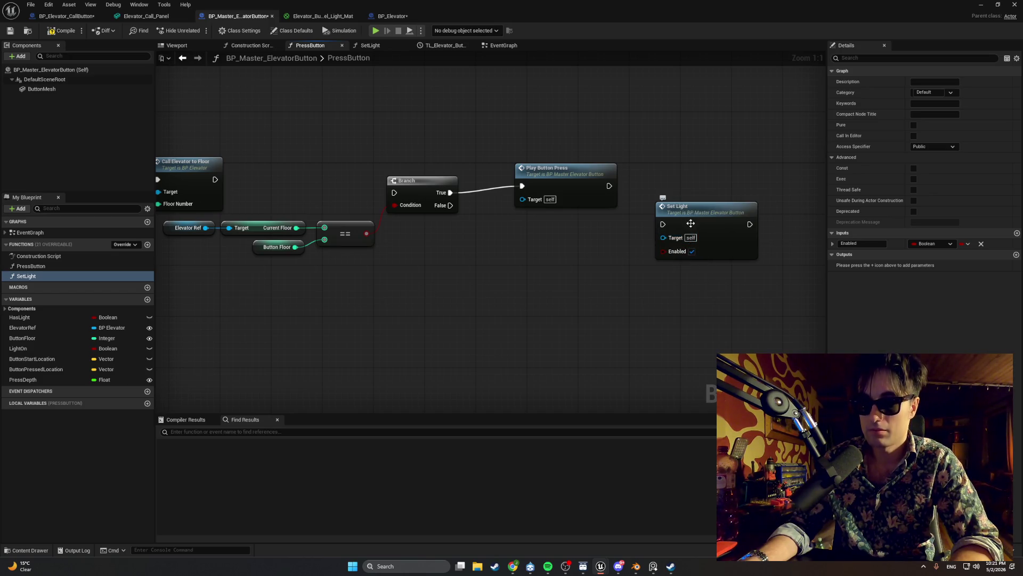
mouse_move(686, 212)
left_mouse_down()
mouse_move(679, 181)
mouse_move(642, 183)
mouse_move(650, 186)
left_mouse_up()
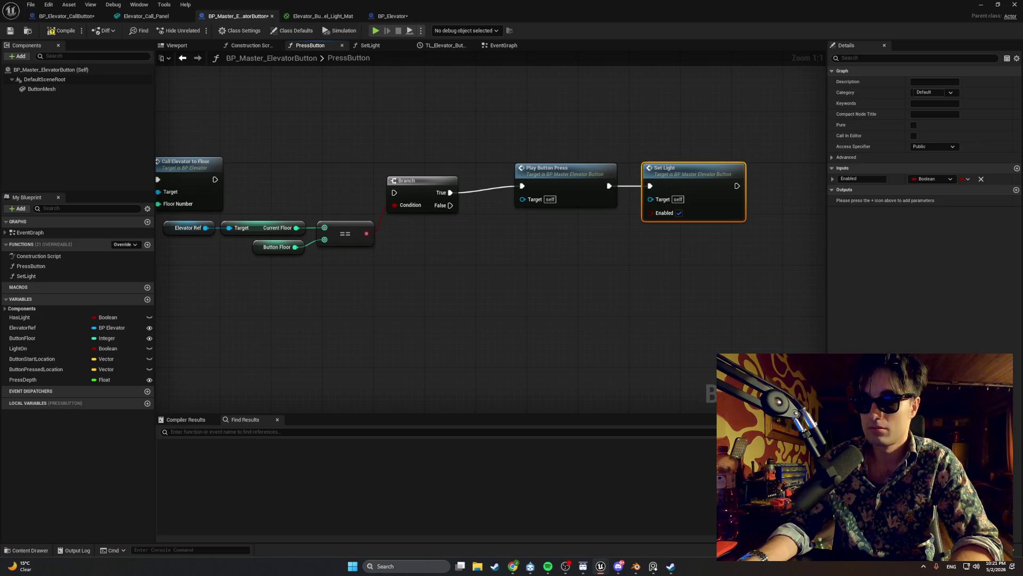
left_click_drag(645, 242, 484, 243)
- Delete the stray Set Delay Length node and move to the EventGraph
right_click(637, 204)
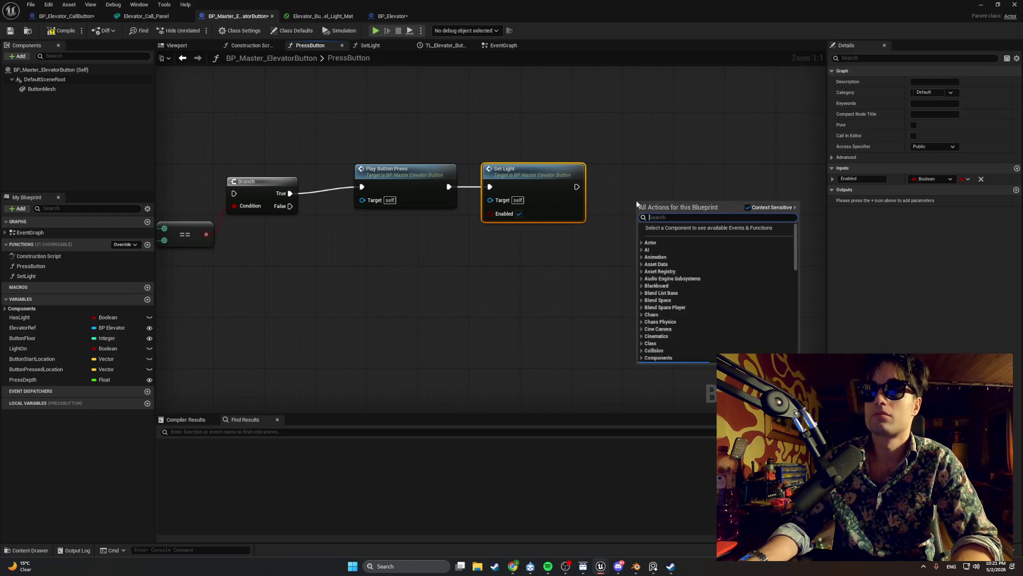
type("delay")
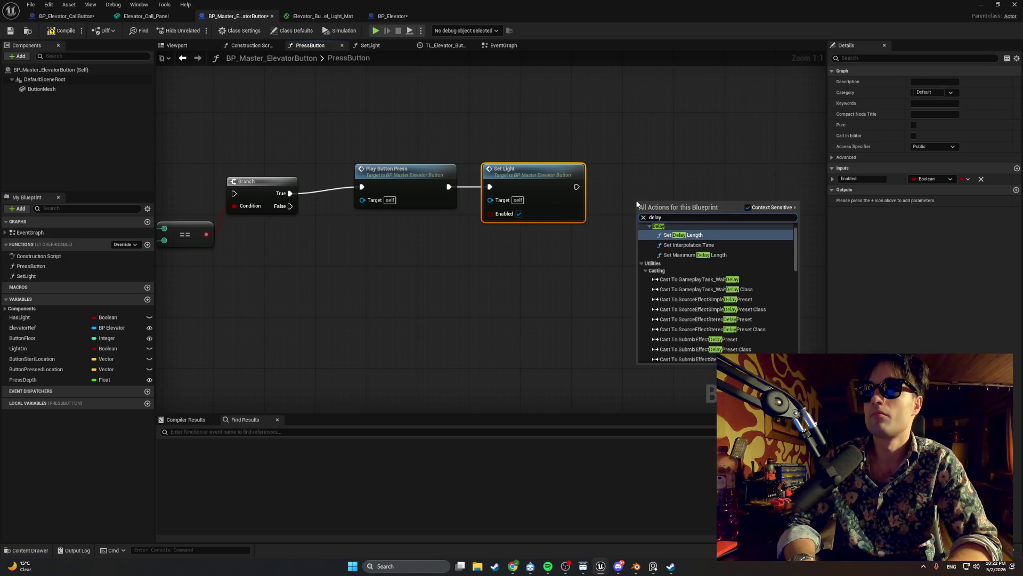
key("Return")
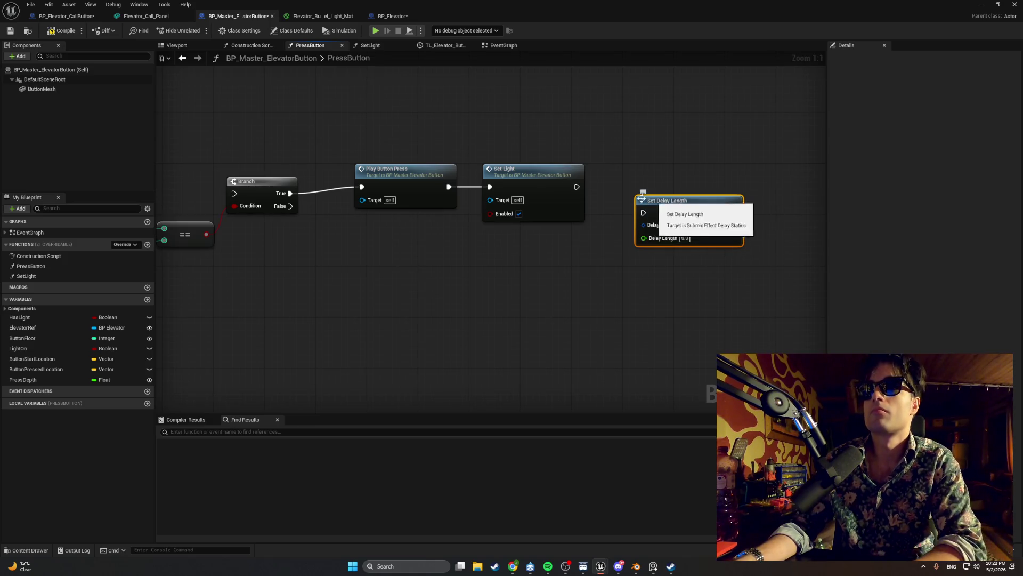
key("Delete")
left_click_drag(577, 186, 631, 192)
type("delay")
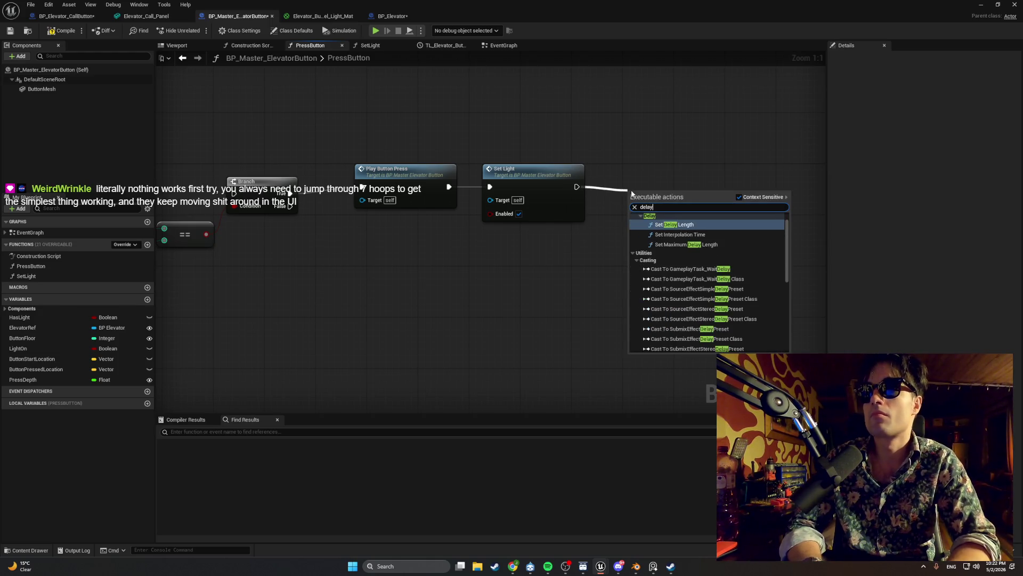
scroll(703, 263, "down", 6)
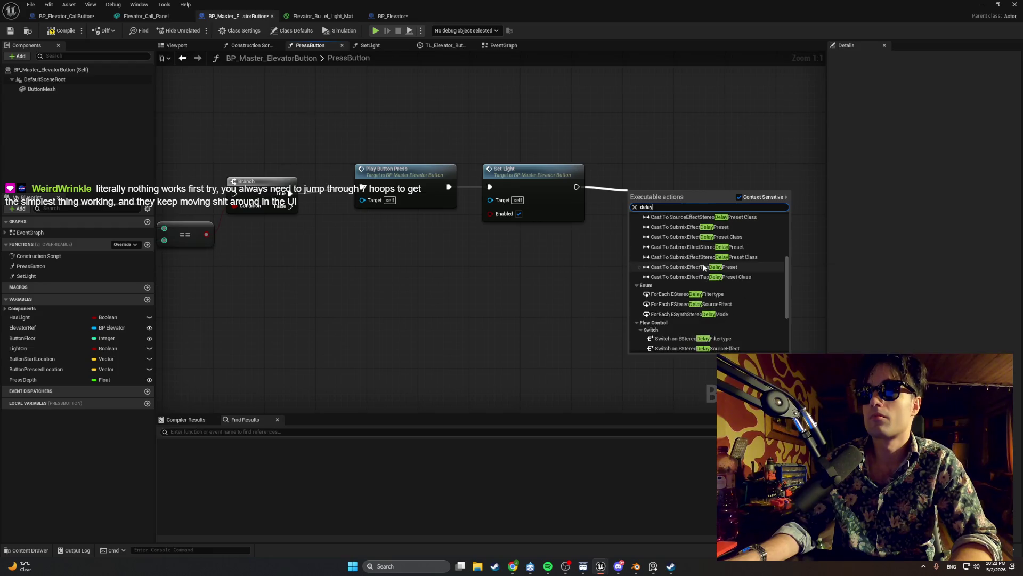
left_click(577, 293)
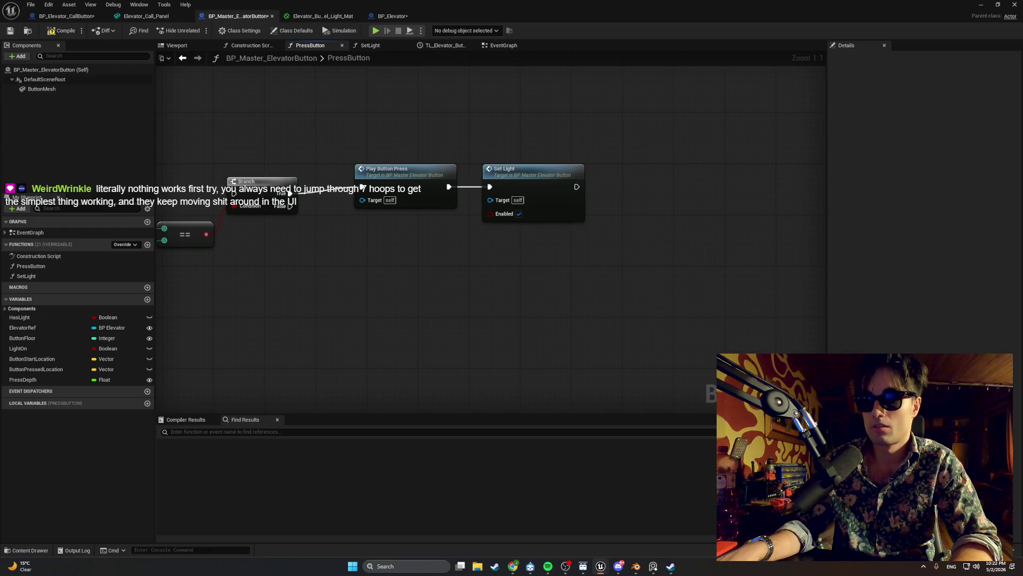
key("alt+Tab")
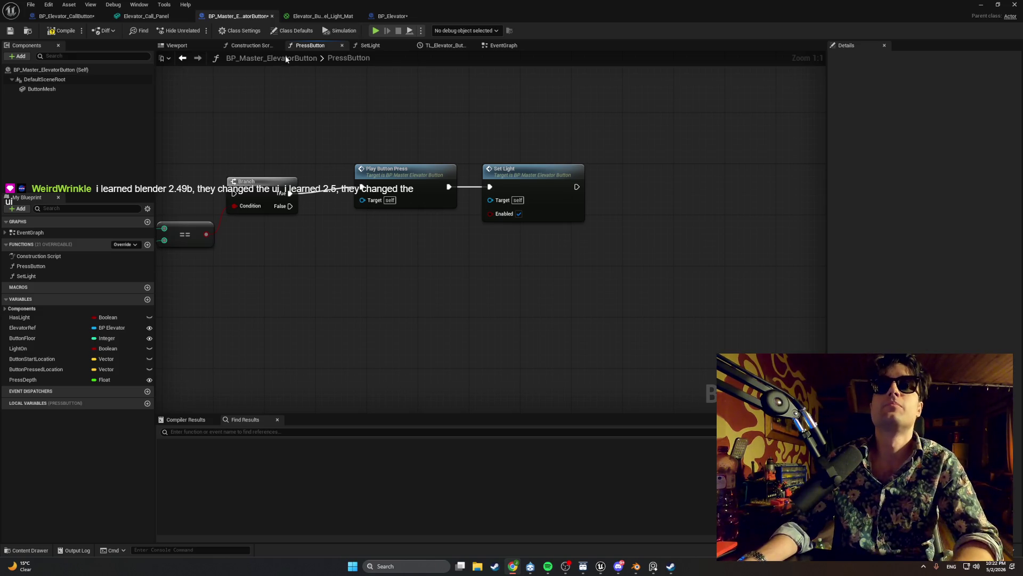
left_click(502, 45)
- Add a custom event named Blink Light to the EventGraph
left_click_drag(392, 257, 363, 257)
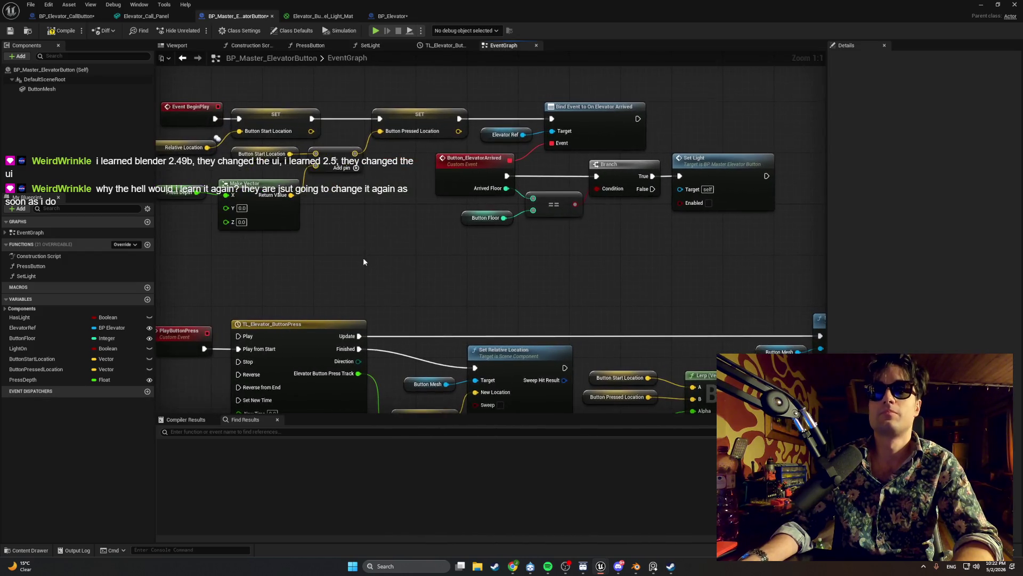
right_click(363, 257)
type("create cus")
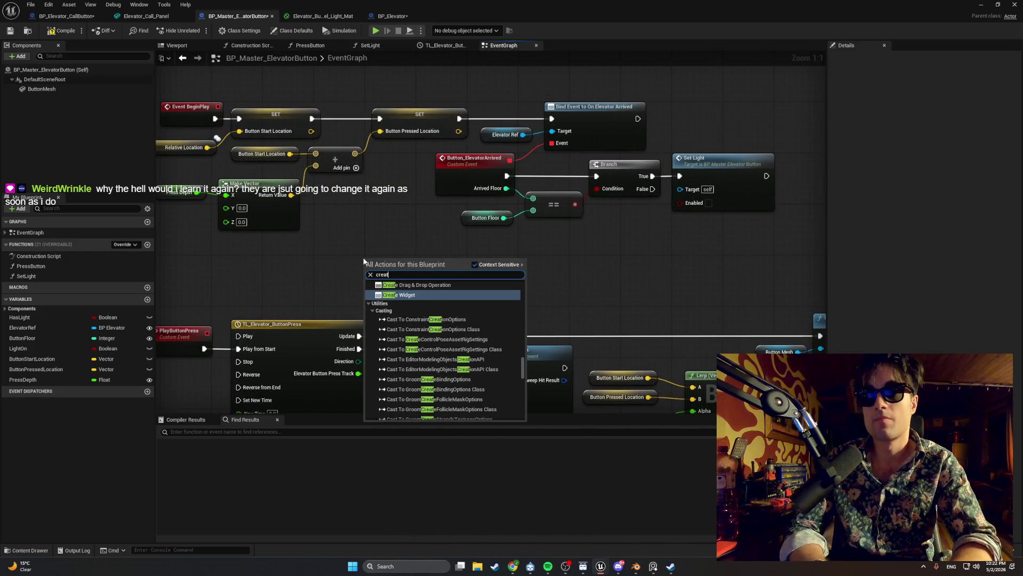
key("BackSpace")
key("BackSpace")
key("BackSpace")
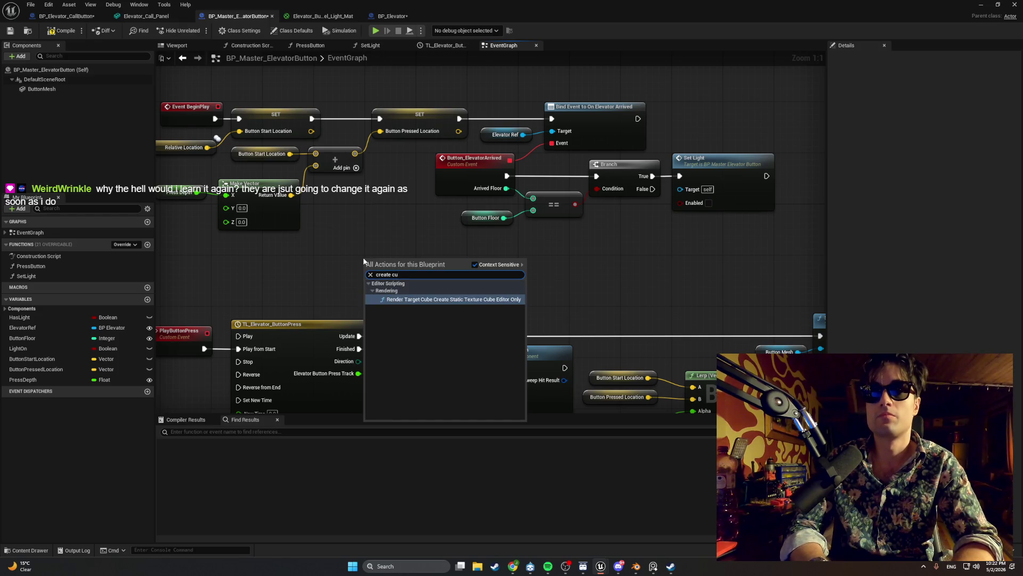
type("custom")
key("Return")
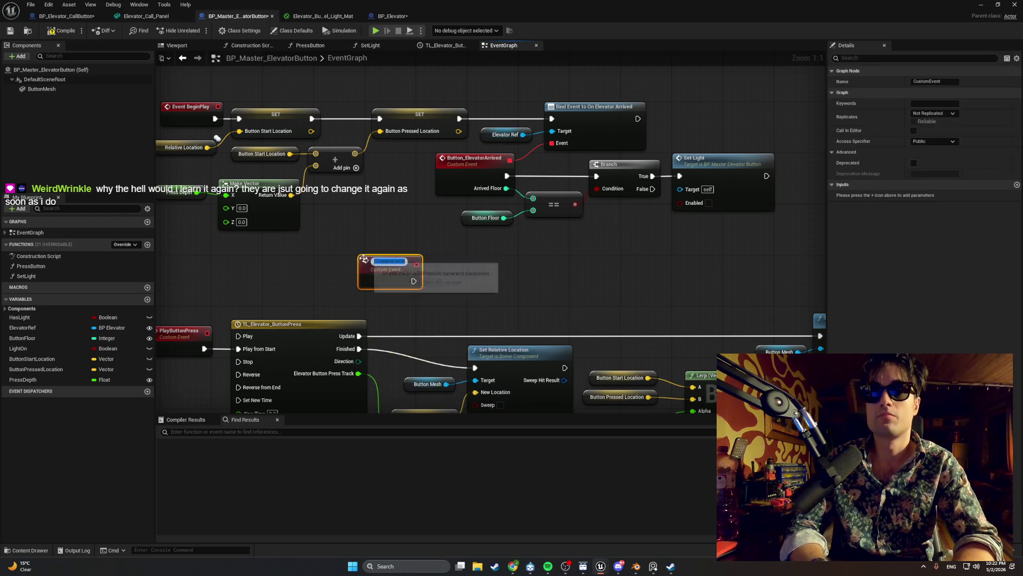
type("Off")
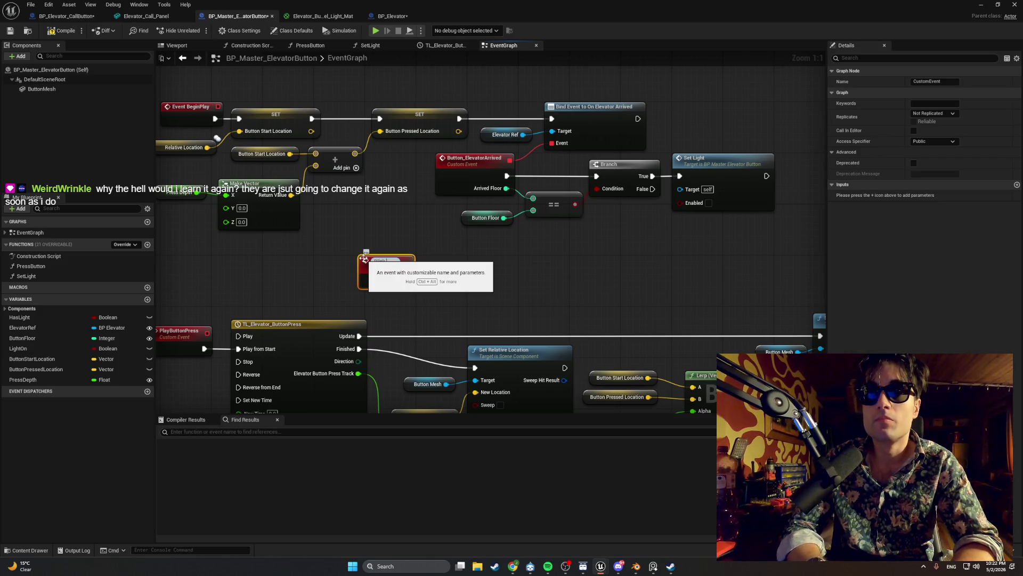
type("Blink Light")
key("Return")
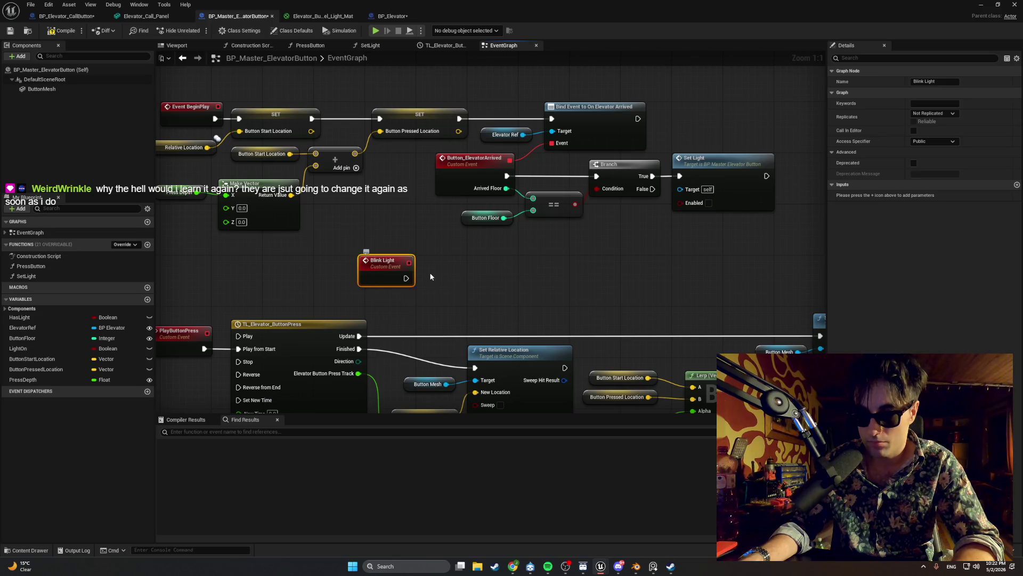
- Follow Blink Light with a Set Light call and a 1.0-second Delay
left_click_drag(431, 274, 337, 272)
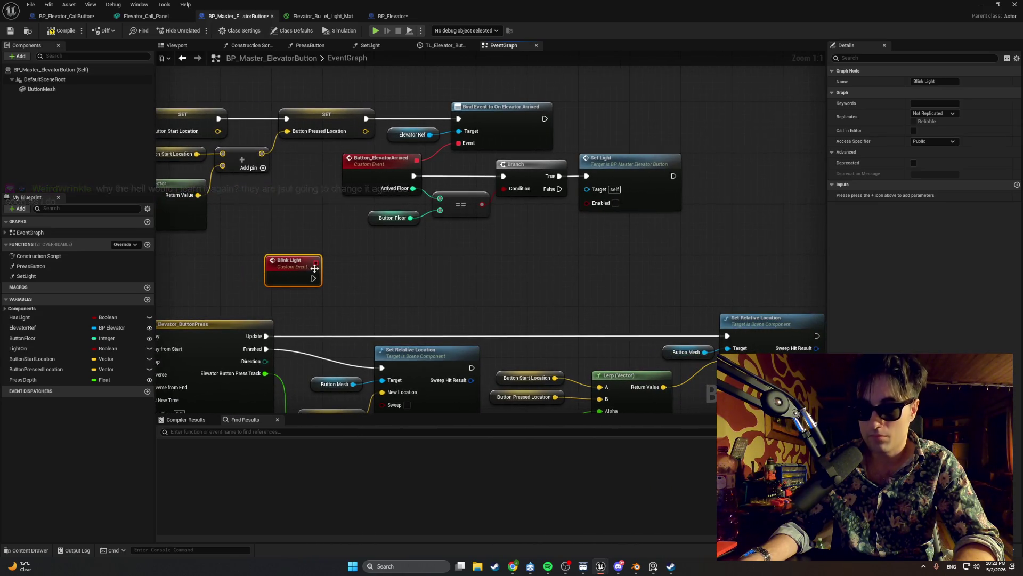
mouse_move(83, 278)
left_mouse_down()
mouse_move(364, 267)
mouse_move(369, 284)
left_mouse_up()
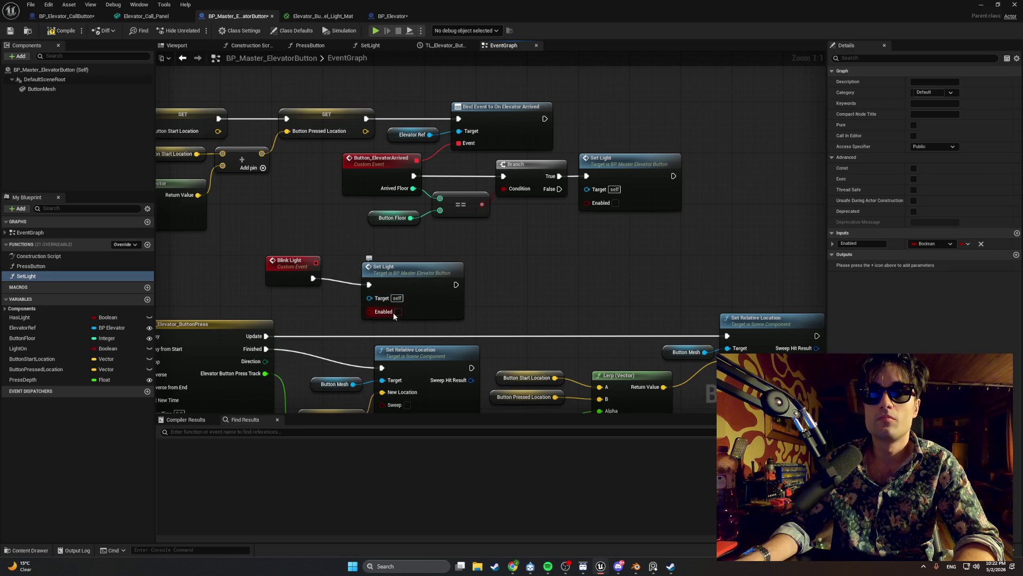
left_click_drag(456, 284, 497, 281)
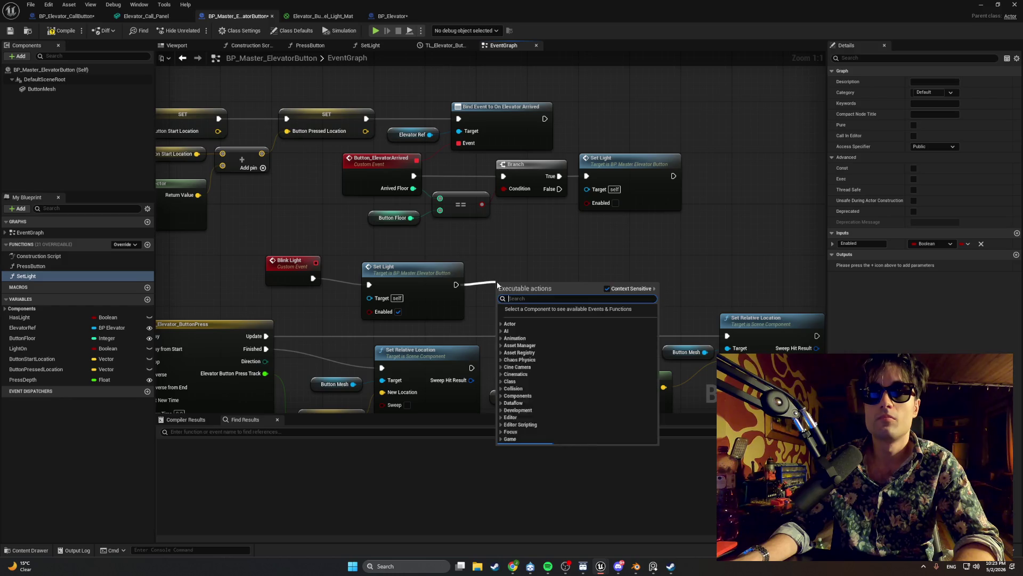
type("delay")
key("Return")
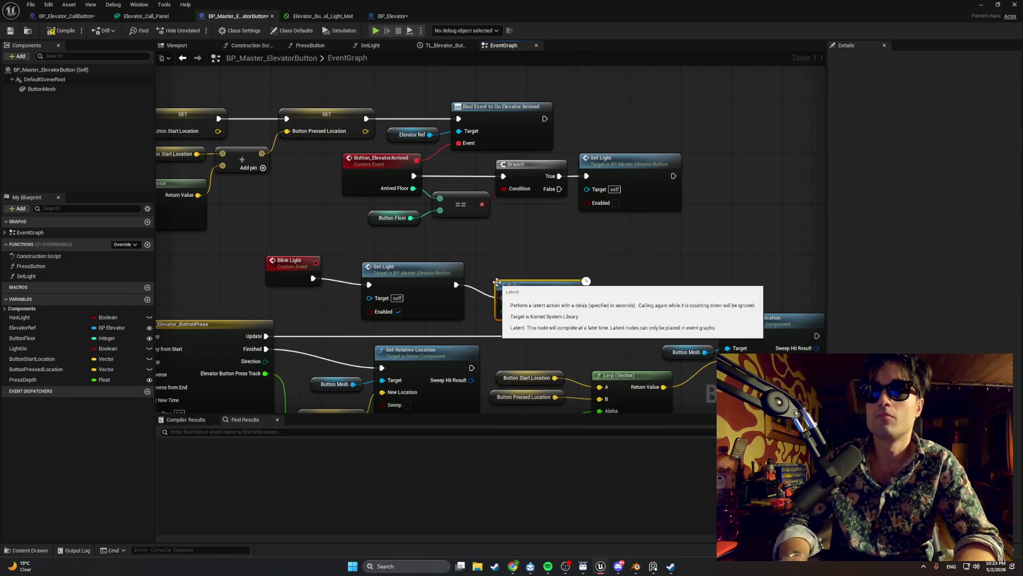
left_click_drag(526, 293, 518, 282)
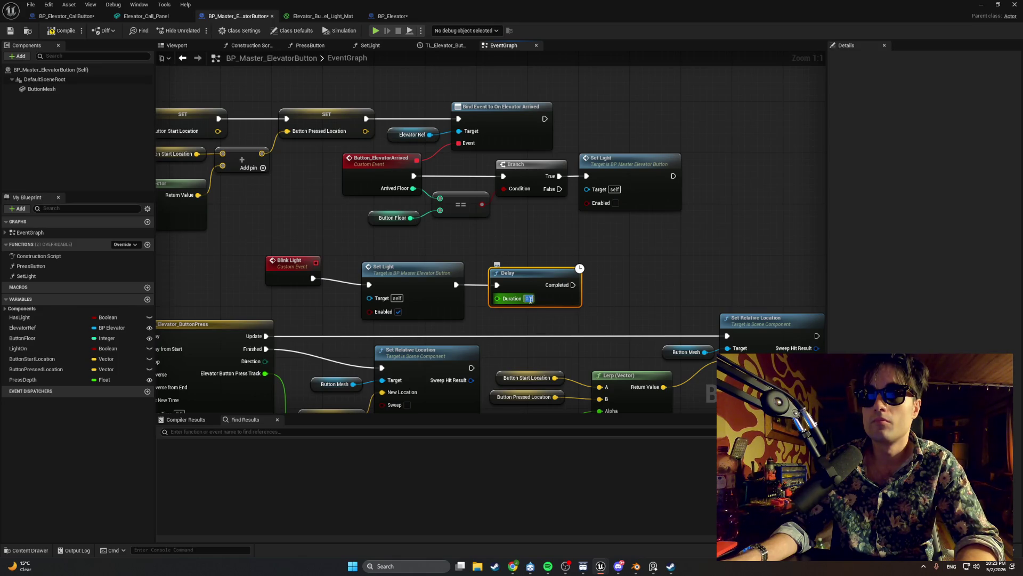
type("1")
left_click(477, 228)
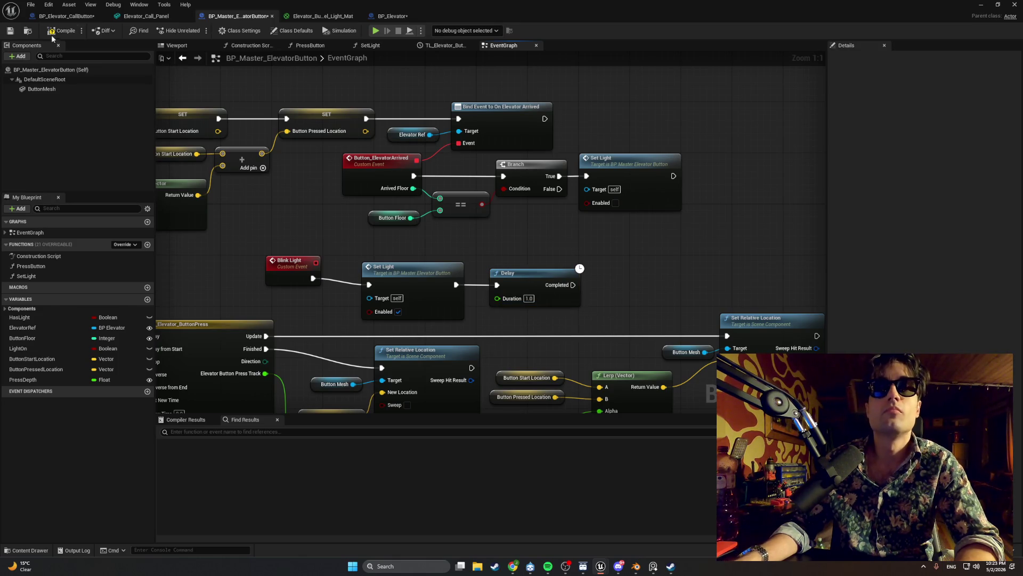
- Duplicate the Set Light node and place the copy after the Delay
left_click(254, 267)
left_click_drag(255, 267, 273, 258)
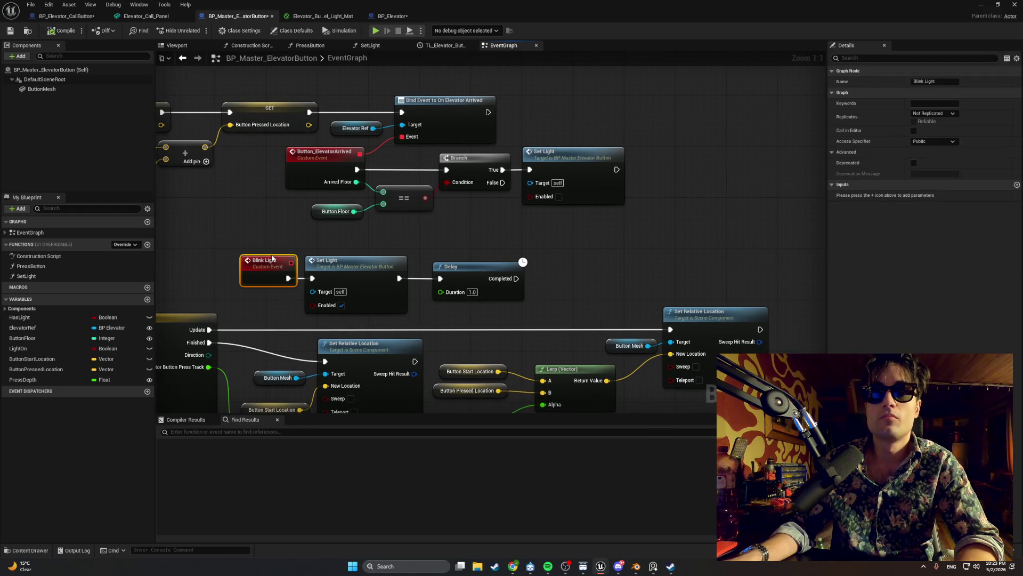
left_click(442, 269)
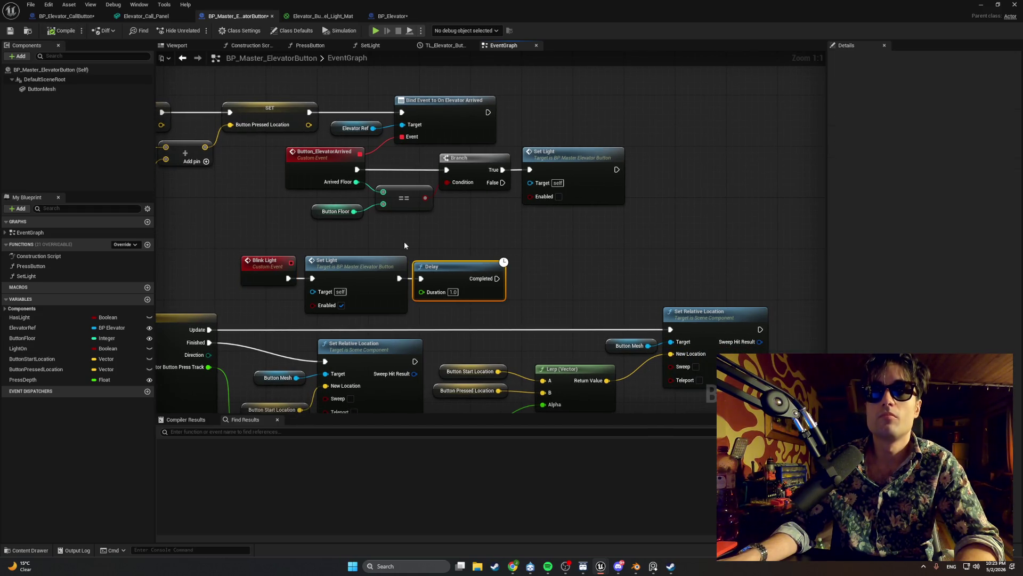
scroll(404, 240, "down", 8)
scroll(396, 241, "up", 6)
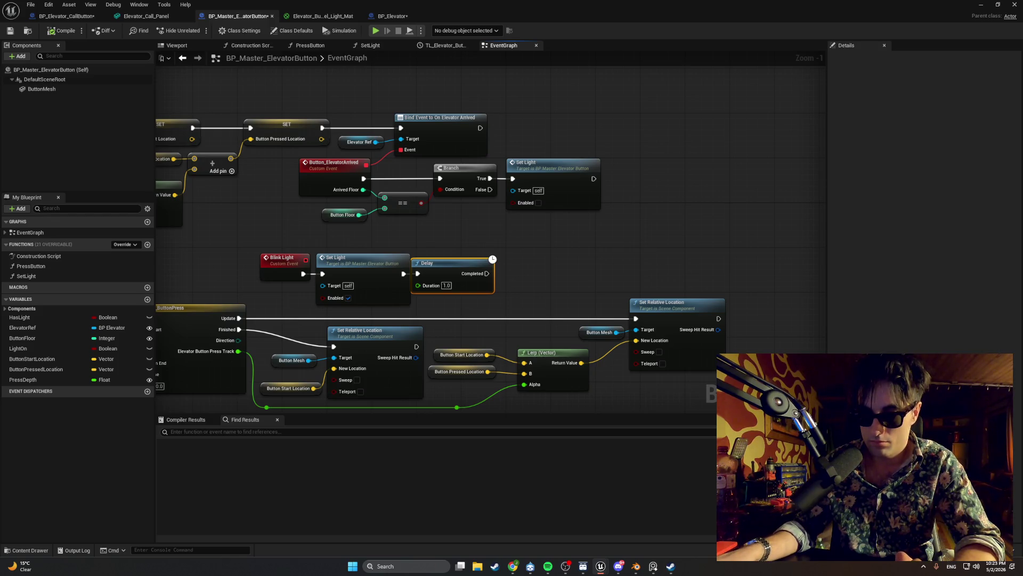
left_click(363, 261)
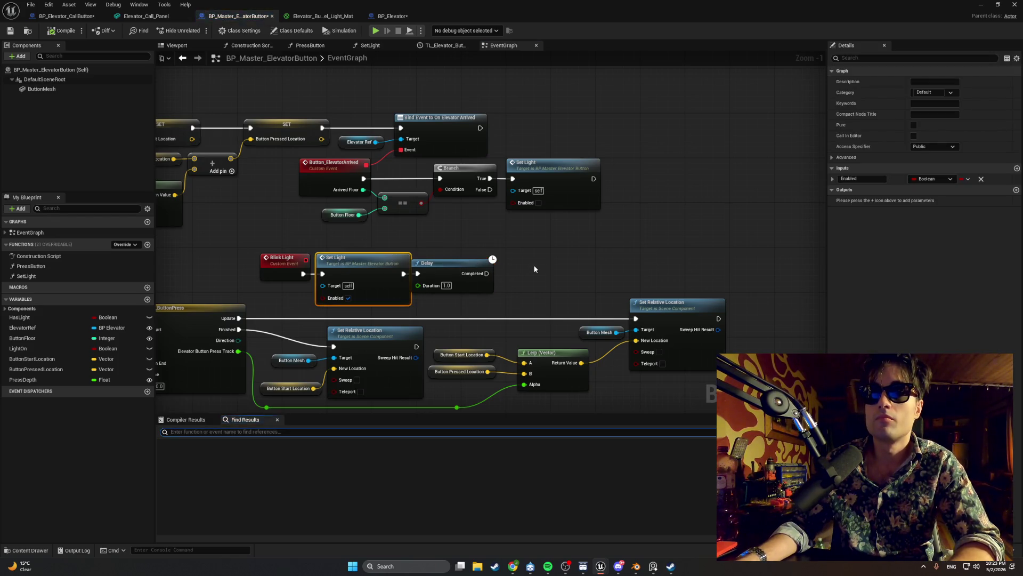
key("ctrl+c")
key("ctrl+v")
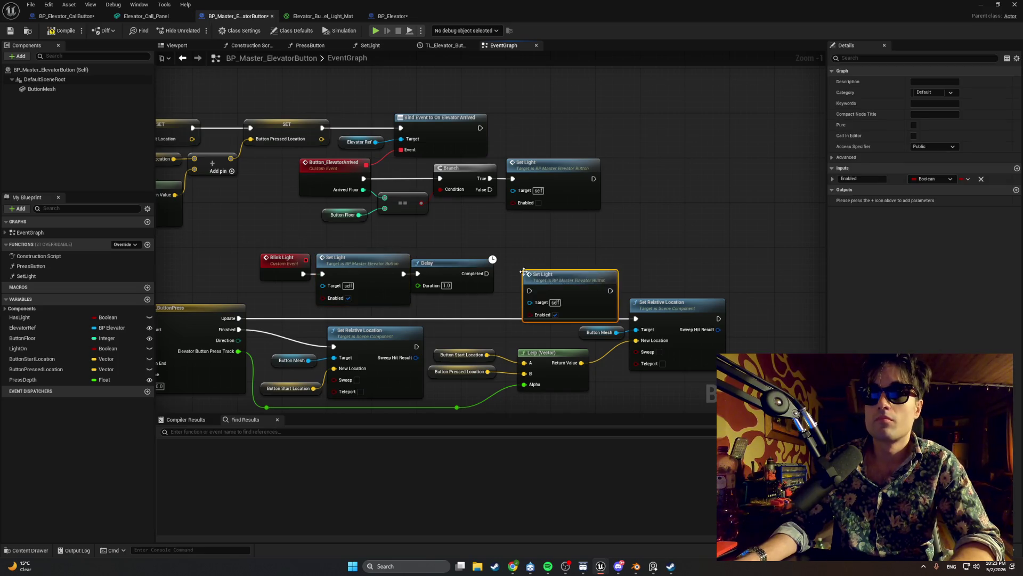
mouse_move(524, 272)
left_mouse_down()
mouse_move(502, 255)
mouse_move(508, 273)
left_mouse_up()
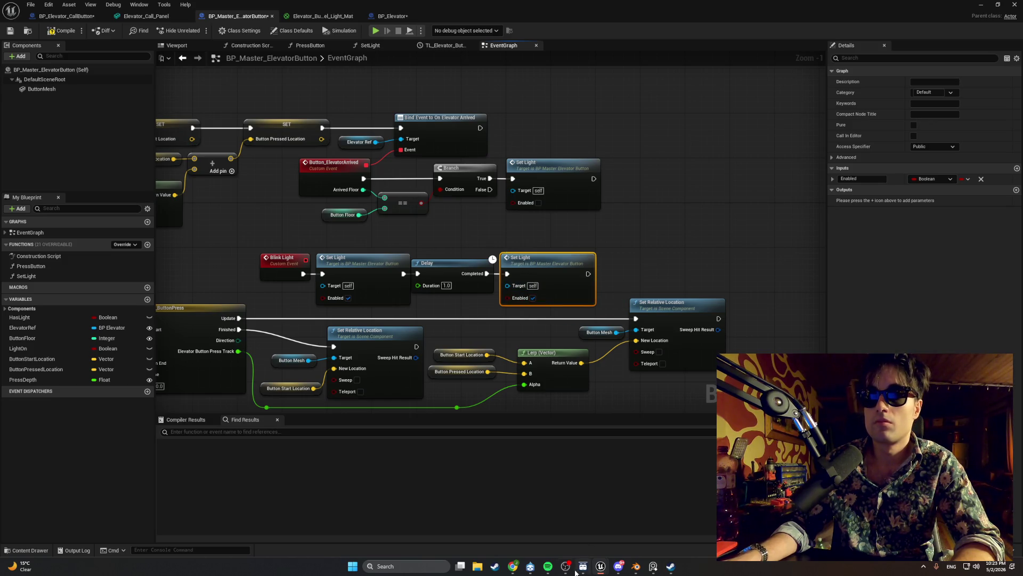
- Play the 'Deeper and Deeper' track in the music player, then minimize it
left_click(548, 566)
scroll(497, 345, "down", 5)
scroll(496, 347, "up", 2)
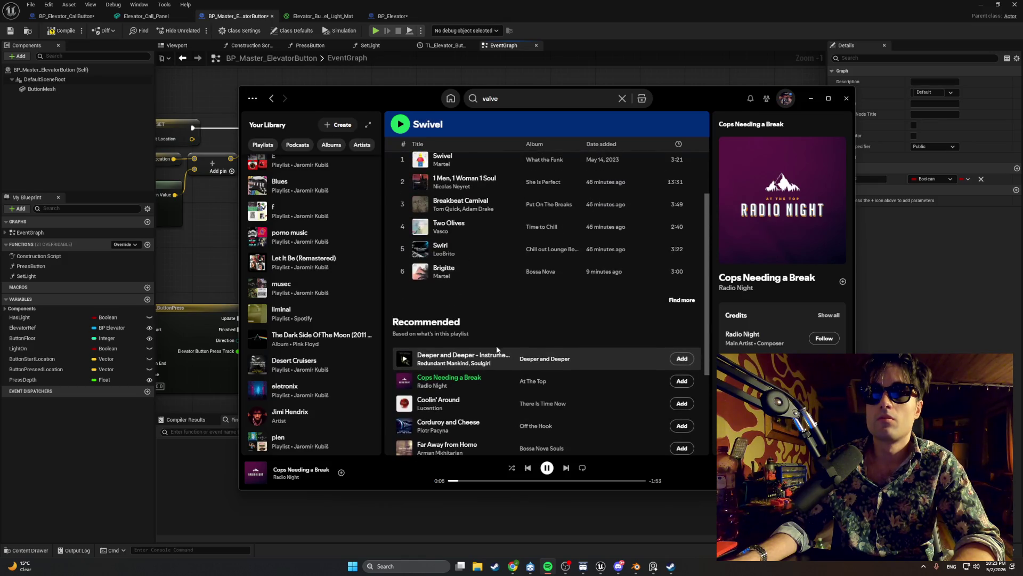
scroll(497, 346, "up", 1)
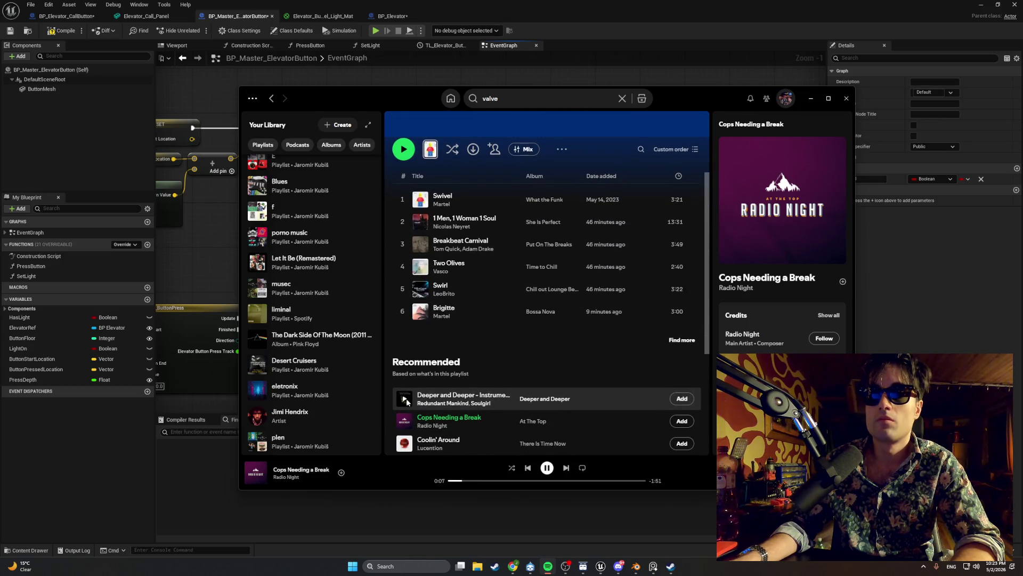
left_click(405, 400)
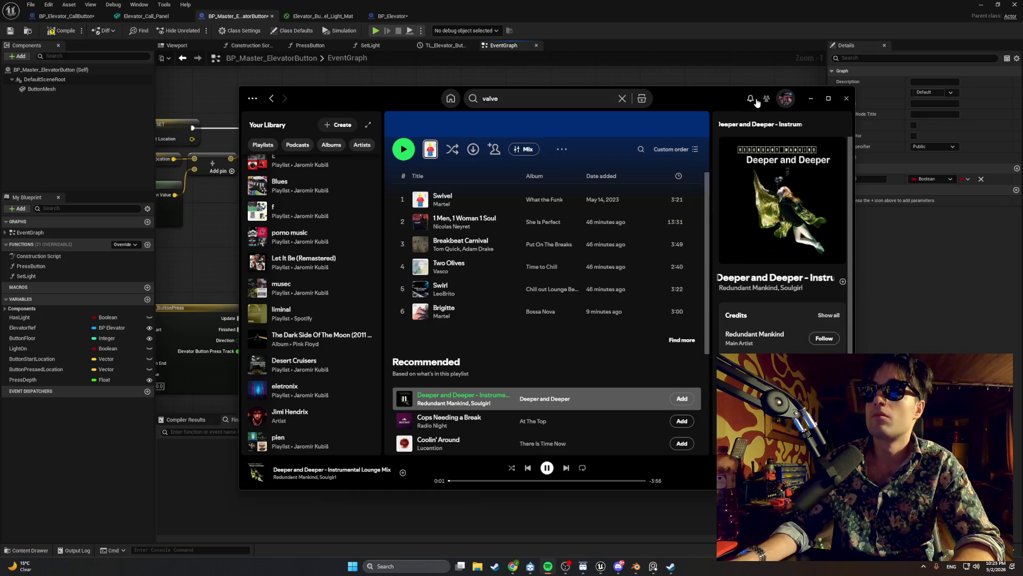
left_click(811, 98)
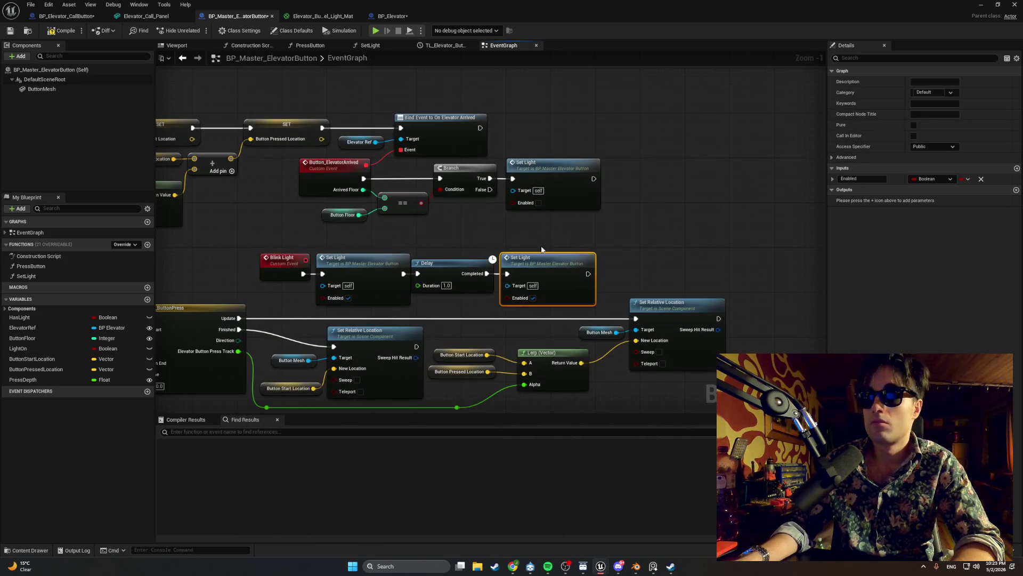
- Align the Blink Light chain, nudging the Delay and second Set Light right
left_click_drag(554, 236, 297, 297)
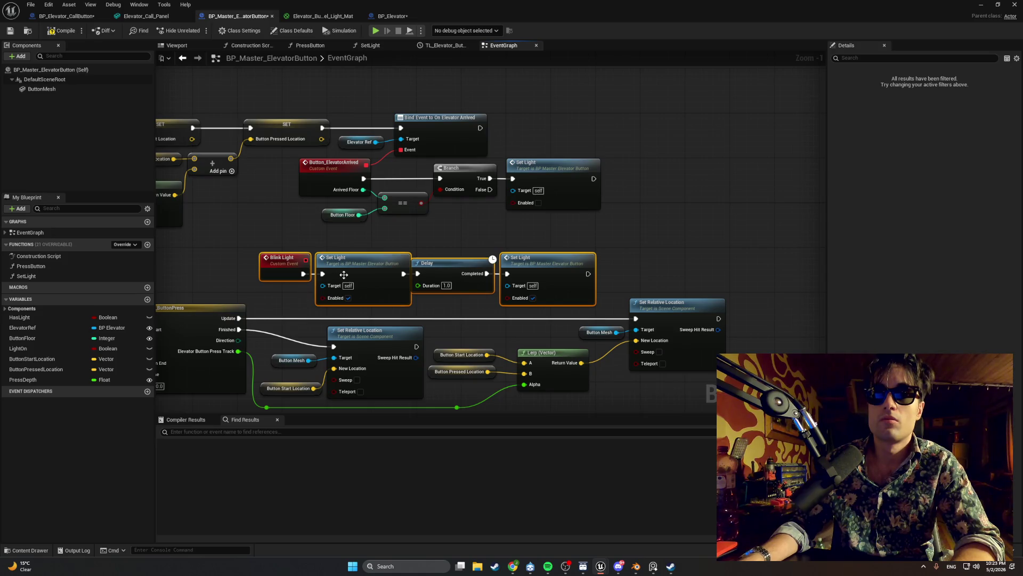
left_click_drag(343, 275, 333, 264)
left_click(523, 257)
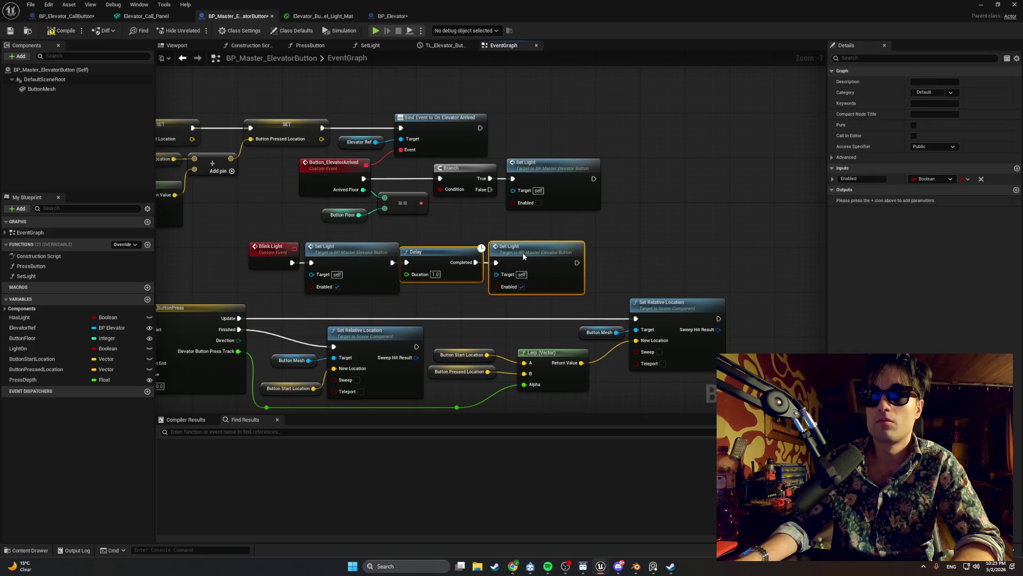
left_click_drag(523, 257, 529, 257)
left_click(557, 235)
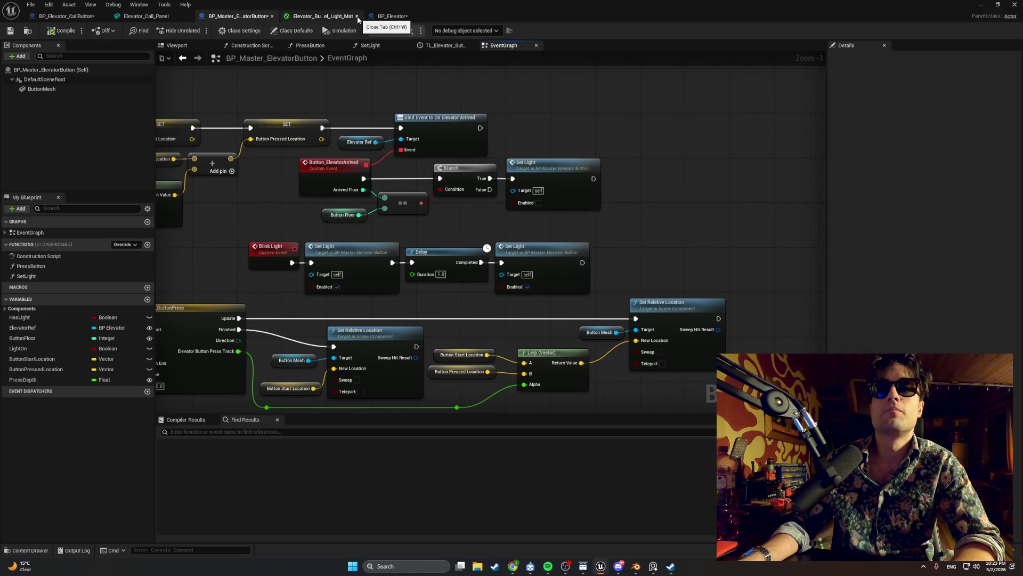
- Cycle through the BP_Elevator and material tabs back to the PressButton function graph
left_click(391, 16)
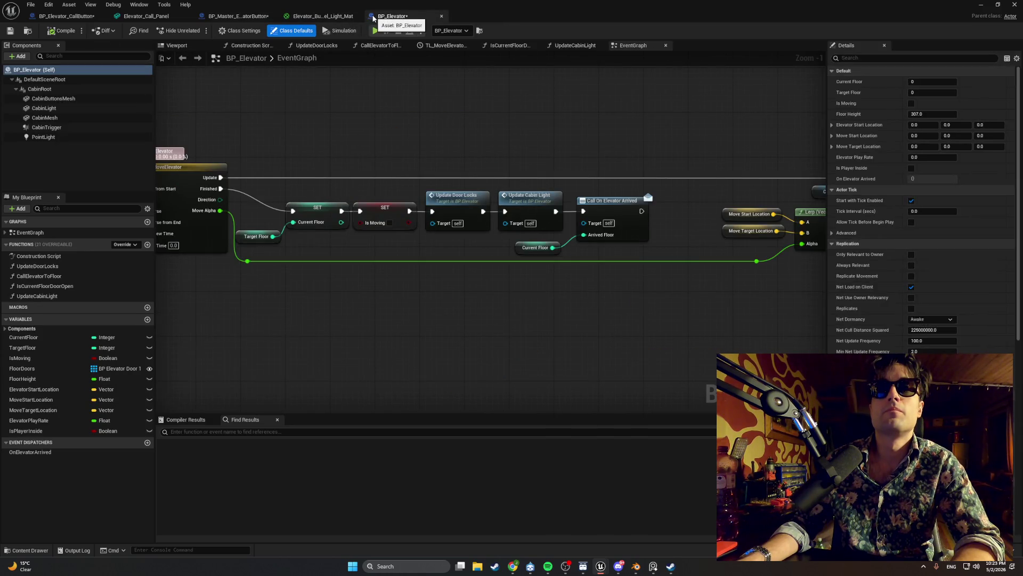
left_click(322, 16)
left_click(247, 12)
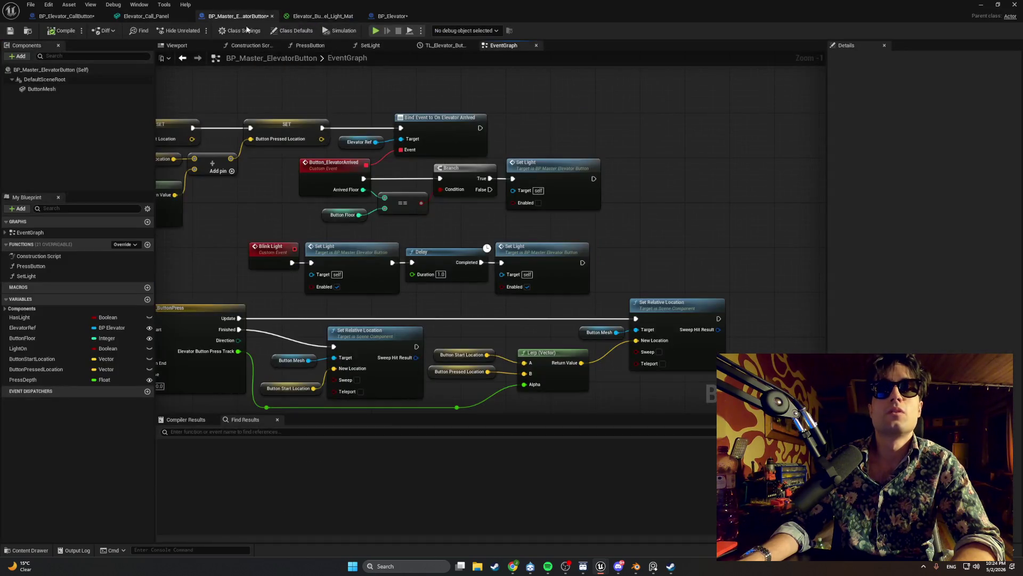
left_click(364, 46)
left_click(310, 45)
- Delete the Play Button Press and Set Light nodes from PressButton
mouse_move(401, 130)
left_mouse_down()
mouse_move(359, 130)
mouse_move(537, 129)
left_mouse_up()
mouse_move(696, 234)
left_mouse_down()
mouse_move(616, 160)
mouse_move(561, 156)
left_mouse_up()
key("Delete")
left_click_drag(435, 209, 501, 216)
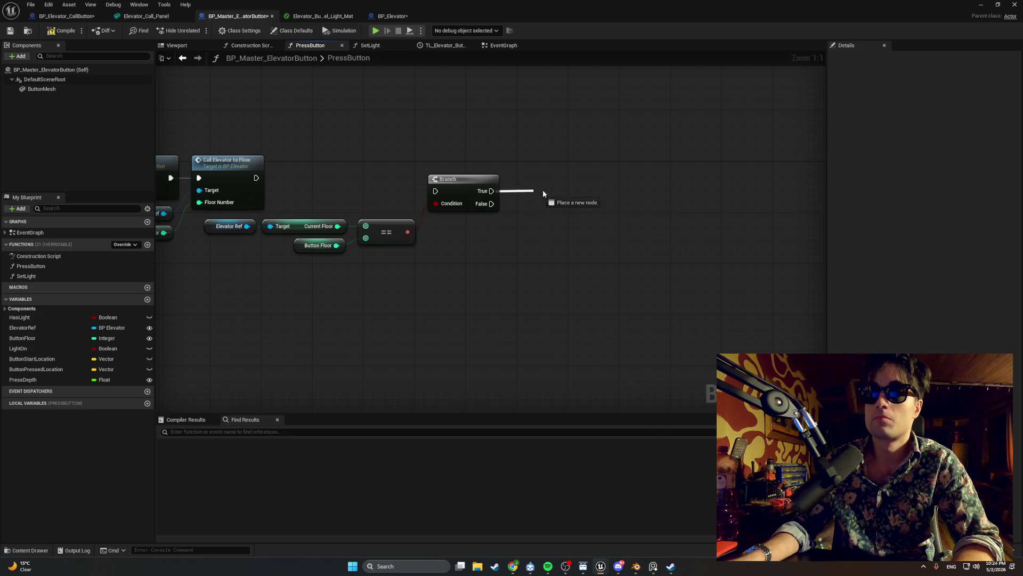
- Wire Branch True to a Blink Light call and False to a Return Node
mouse_move(543, 193)
left_mouse_down()
mouse_move(541, 171)
mouse_move(480, 152)
left_mouse_up()
type("blink")
key("Return")
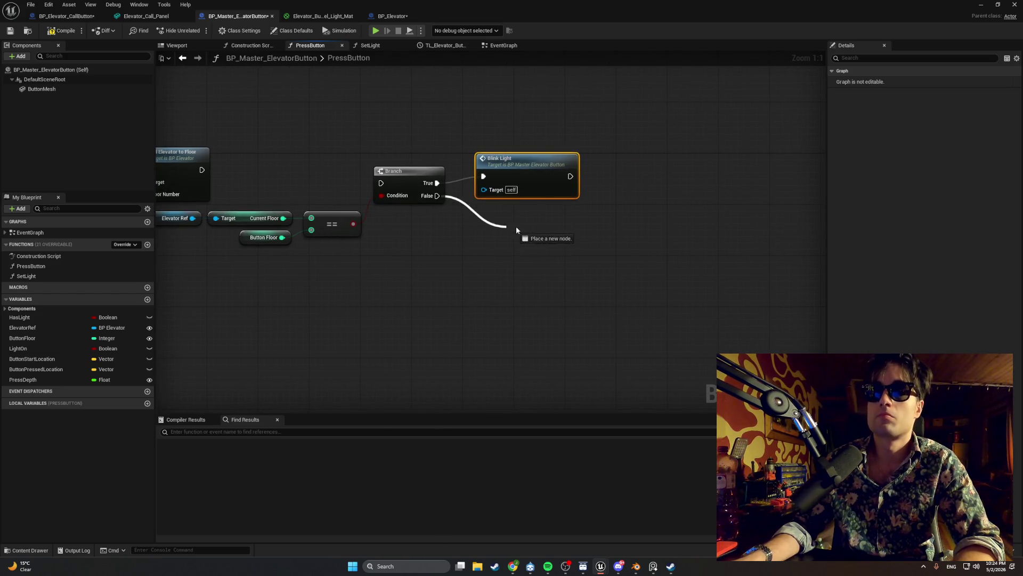
left_click_drag(517, 230, 517, 226)
type("return")
key("Return")
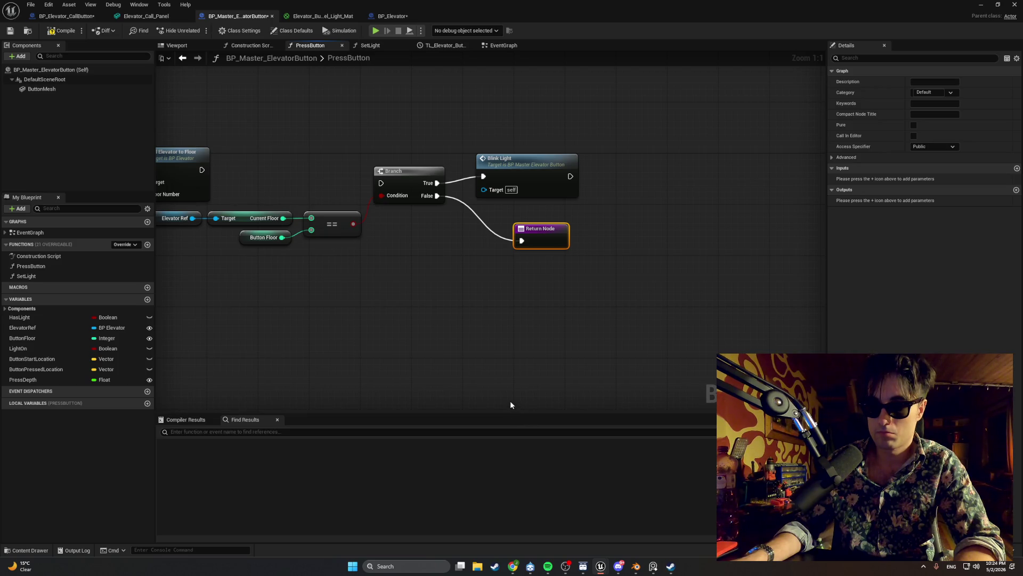
- Line up Blink Light and the Return Node beside the Branch, then return to the level editor
left_click_drag(423, 332, 480, 412)
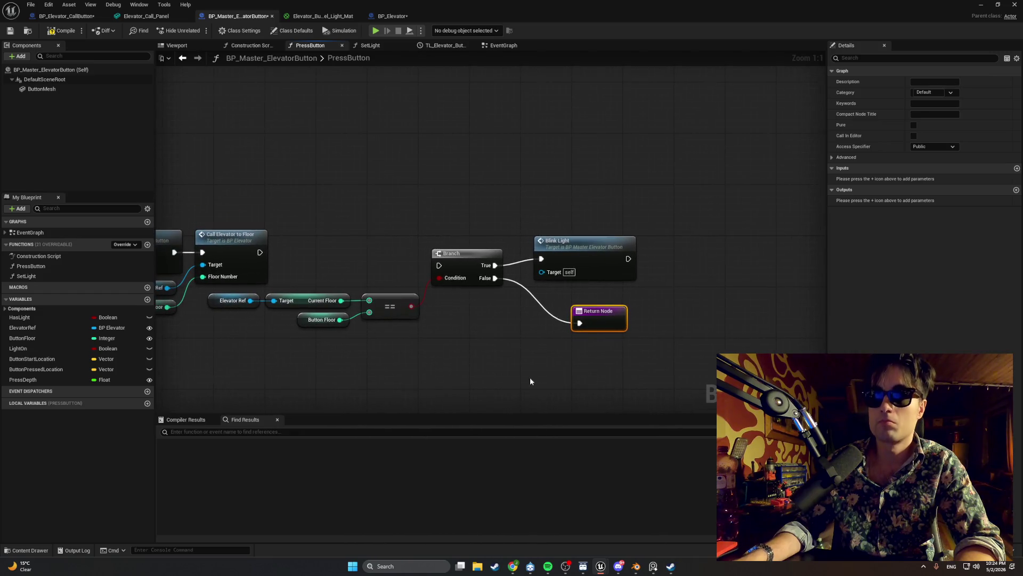
left_click_drag(601, 312, 557, 295)
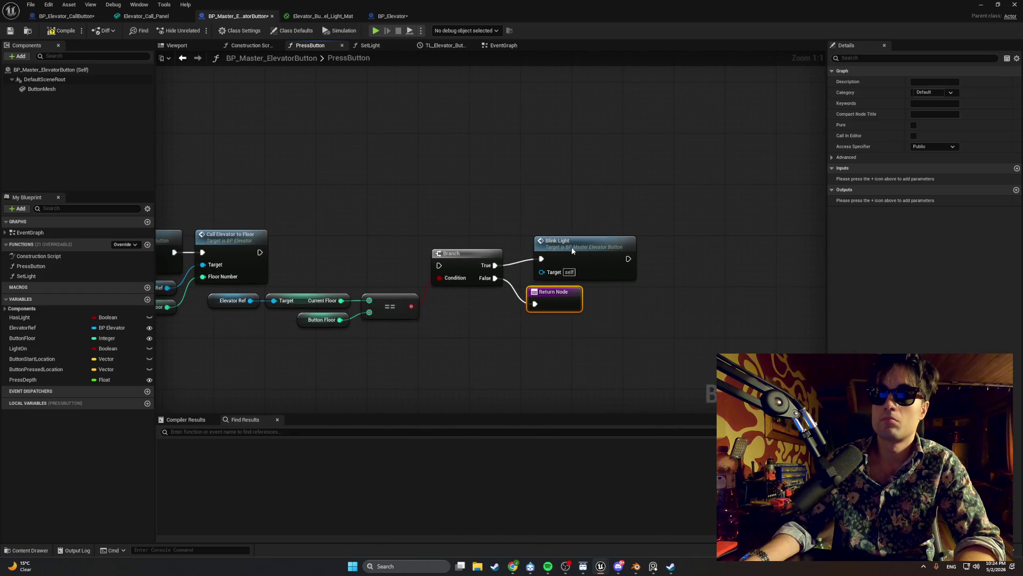
left_click_drag(571, 250, 562, 245)
left_click_drag(562, 298, 549, 291)
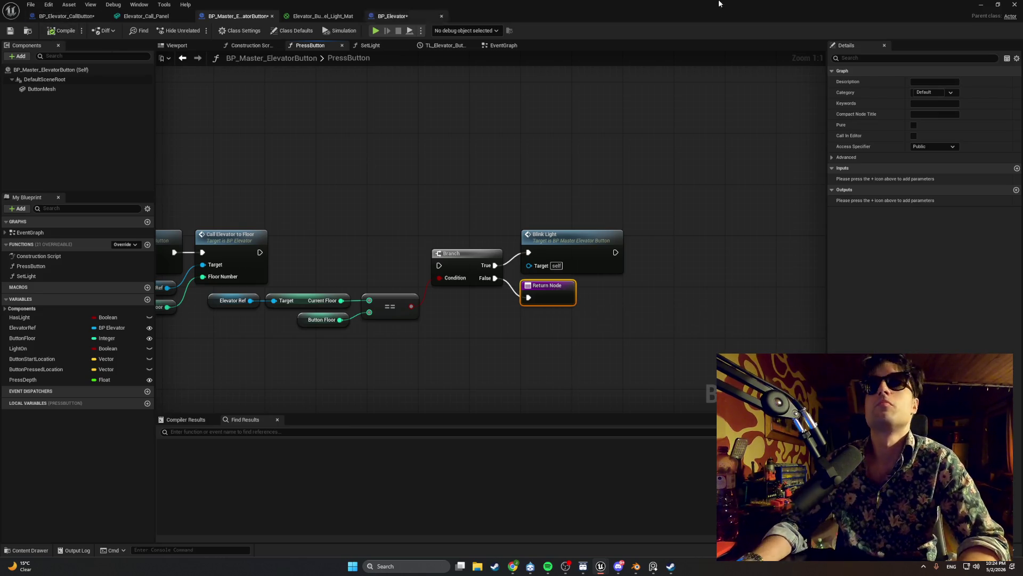
left_click(1014, 6)
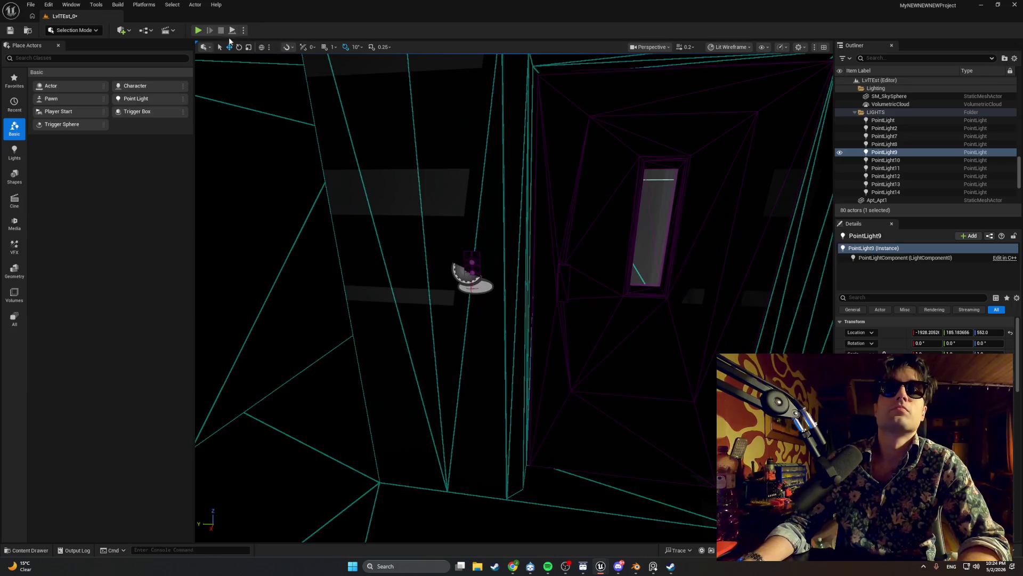
left_click(198, 30)
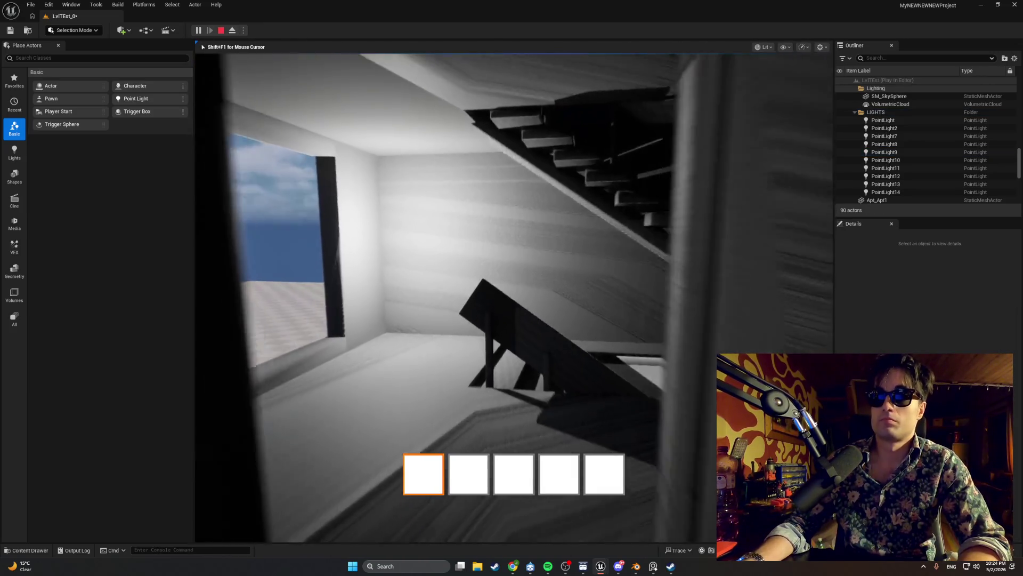
key("w")
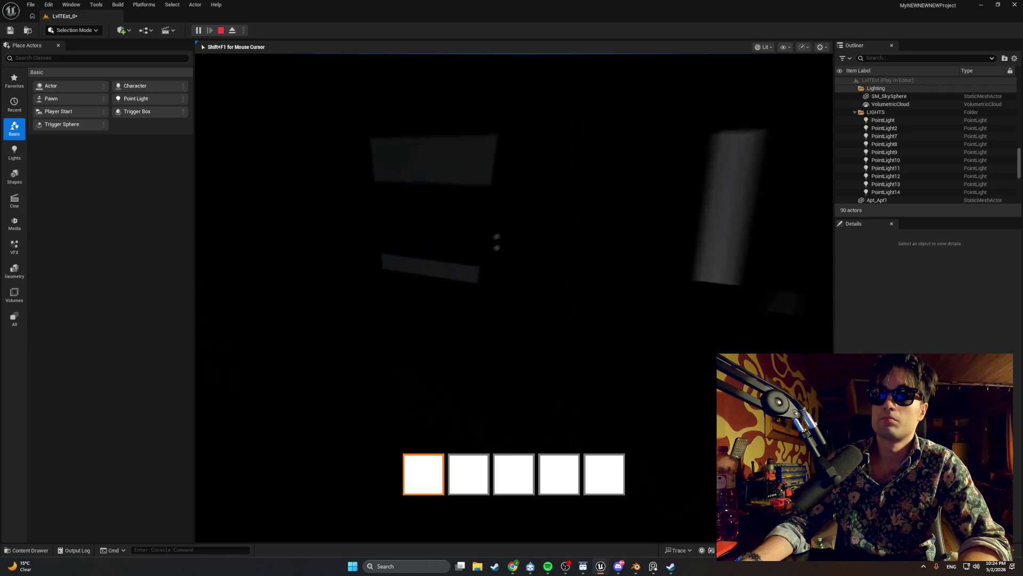
key("d")
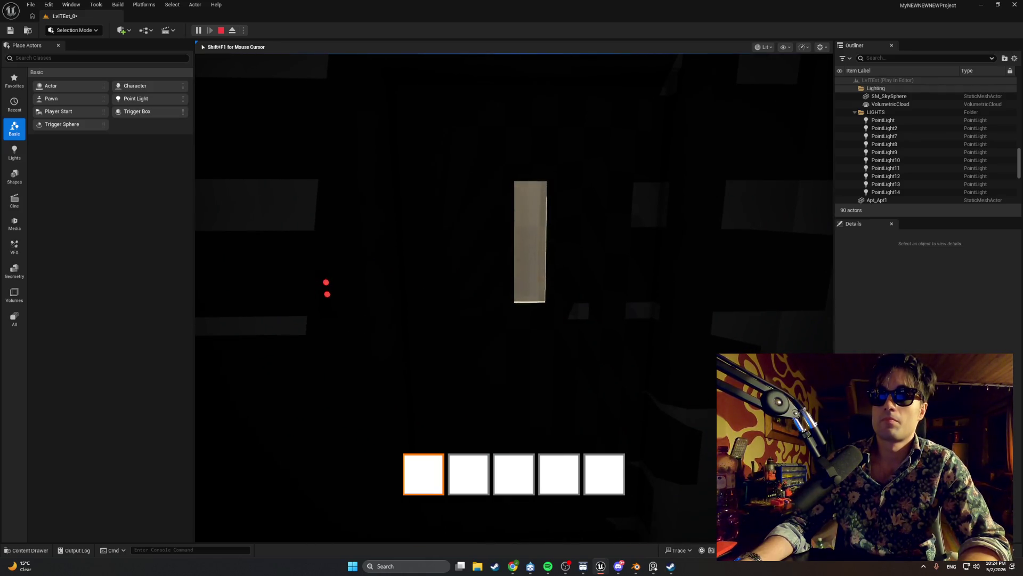
key("a")
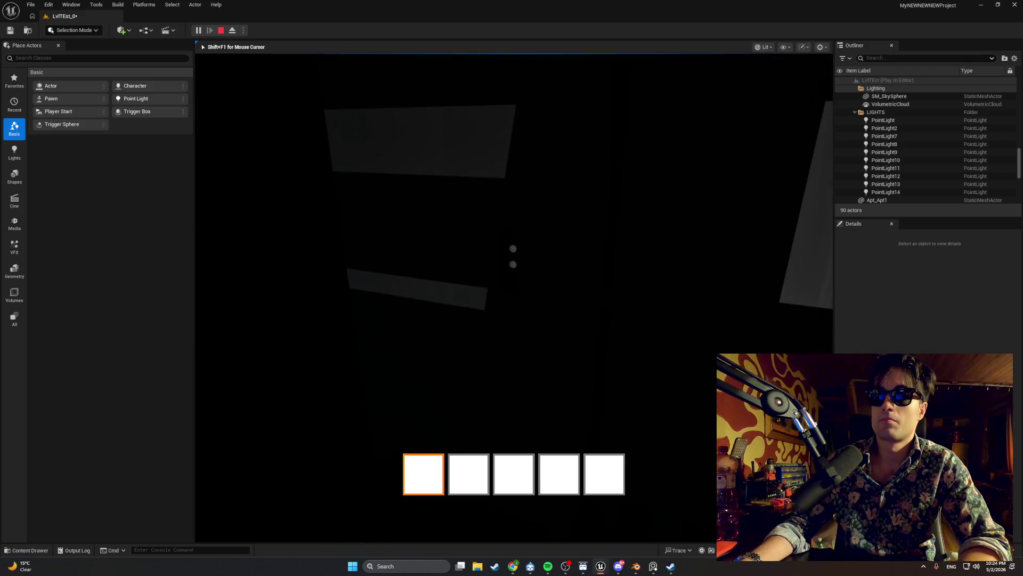
mouse_move(511, 270)
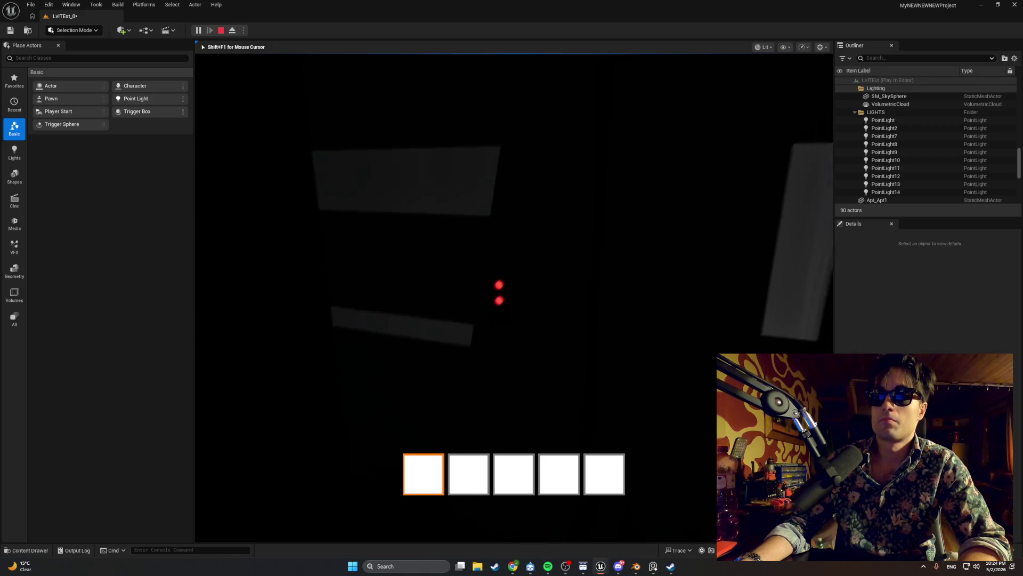
key("Escape")
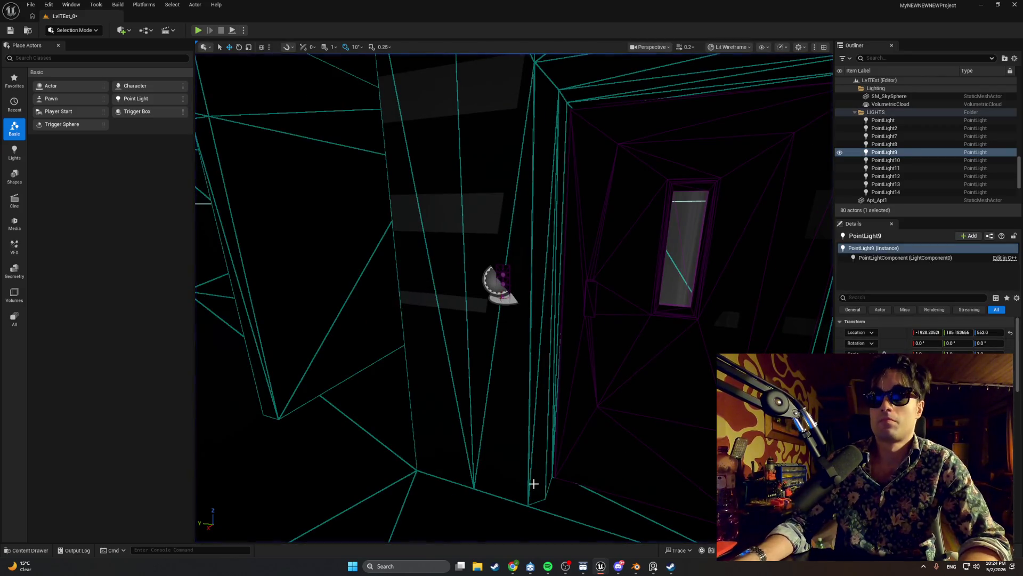
- Wire Call Elevator to Floor's output into the Branch, then pan the level view to the staircase
mouse_move(603, 564)
left_click(618, 512)
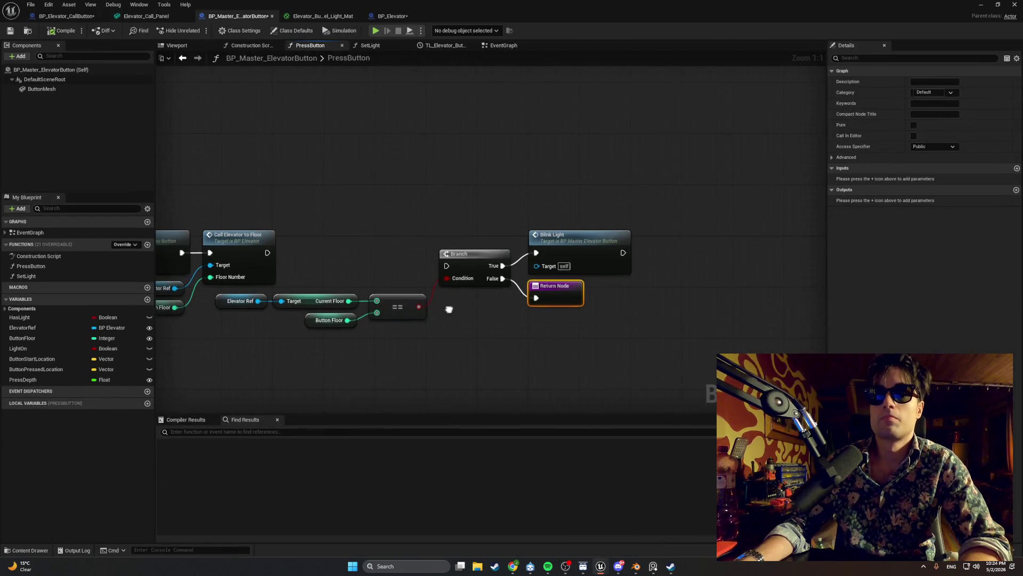
left_click_drag(320, 260, 499, 273)
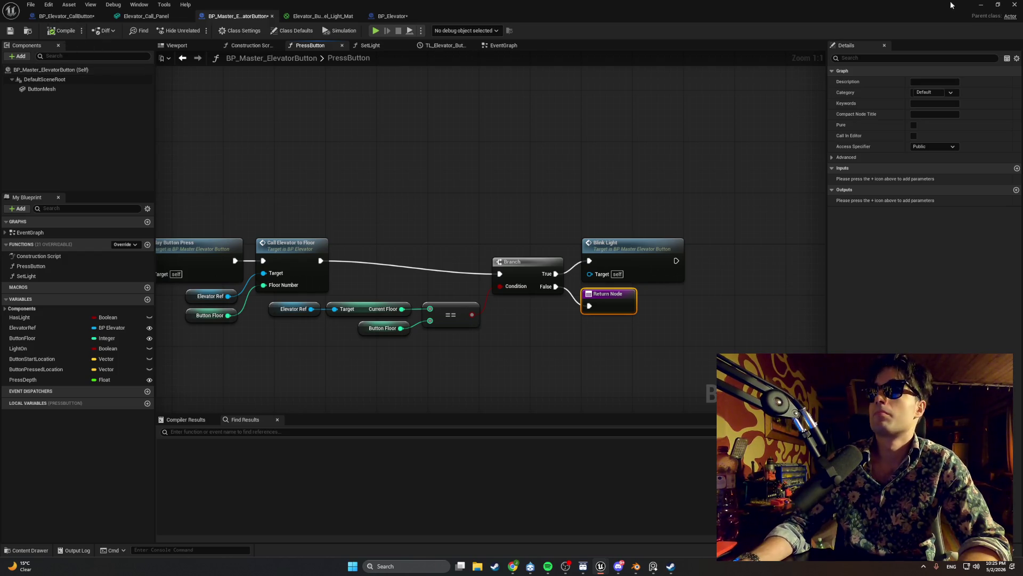
left_click(981, 4)
mouse_move(435, 140)
left_mouse_down()
mouse_move(347, 257)
mouse_move(301, 259)
mouse_move(346, 427)
mouse_move(318, 309)
mouse_move(365, 331)
mouse_move(482, 330)
mouse_move(480, 315)
mouse_move(594, 292)
mouse_move(606, 300)
mouse_move(136, 55)
left_mouse_up()
- Play the level, walk up to the elevator panel to watch its lights turn red, then stop
left_click(199, 31)
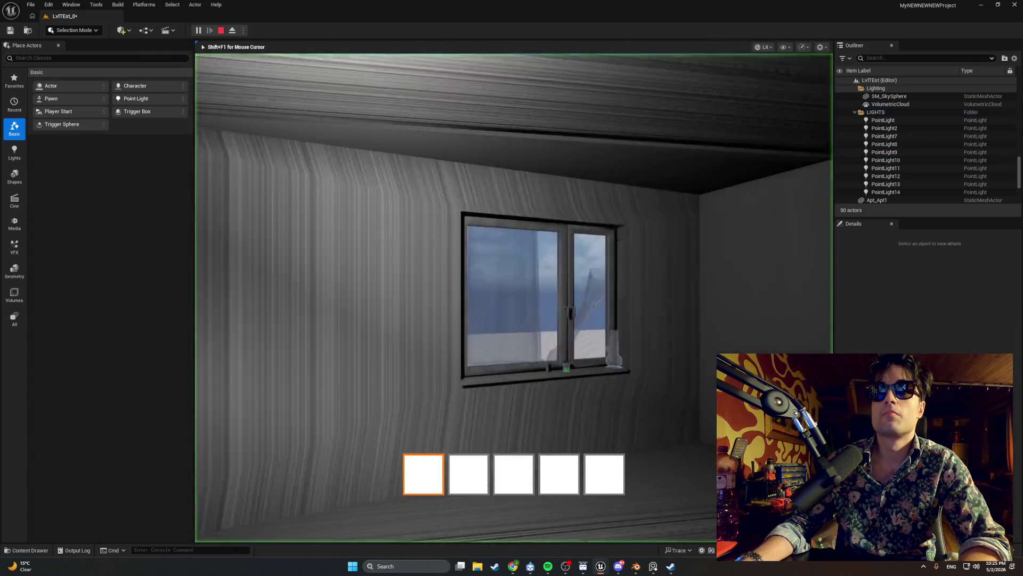
key("w")
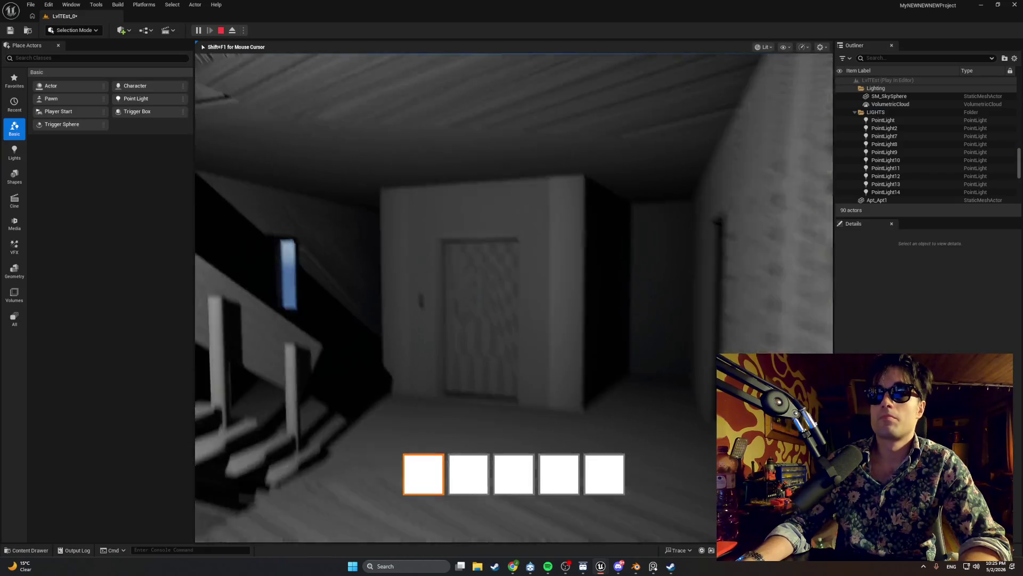
key("w")
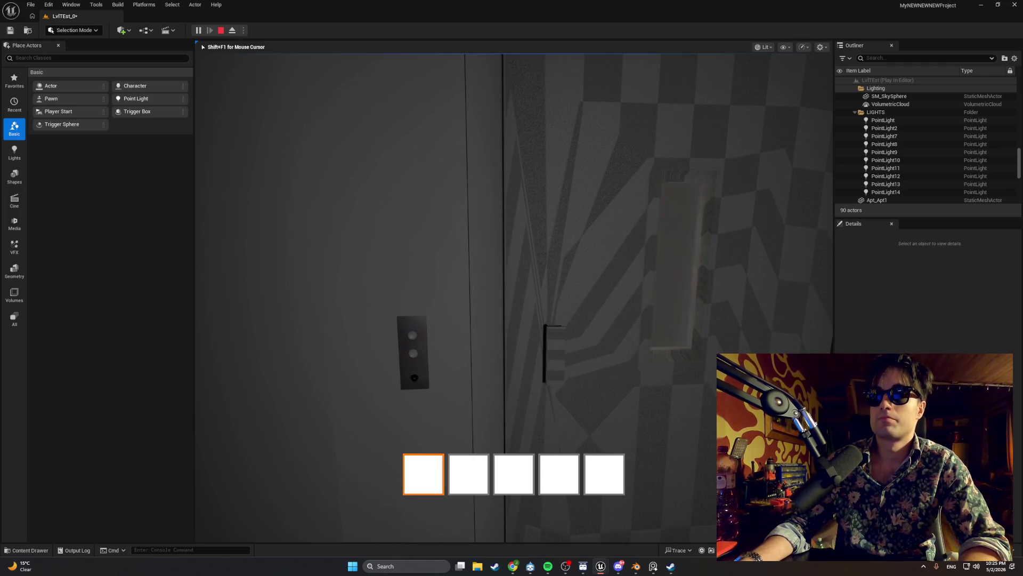
key("w")
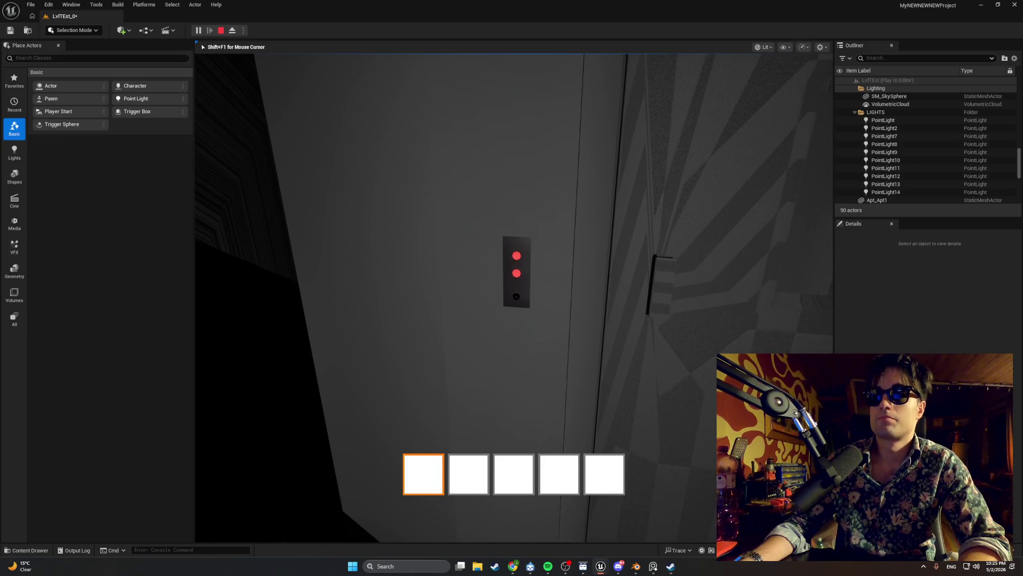
key("w")
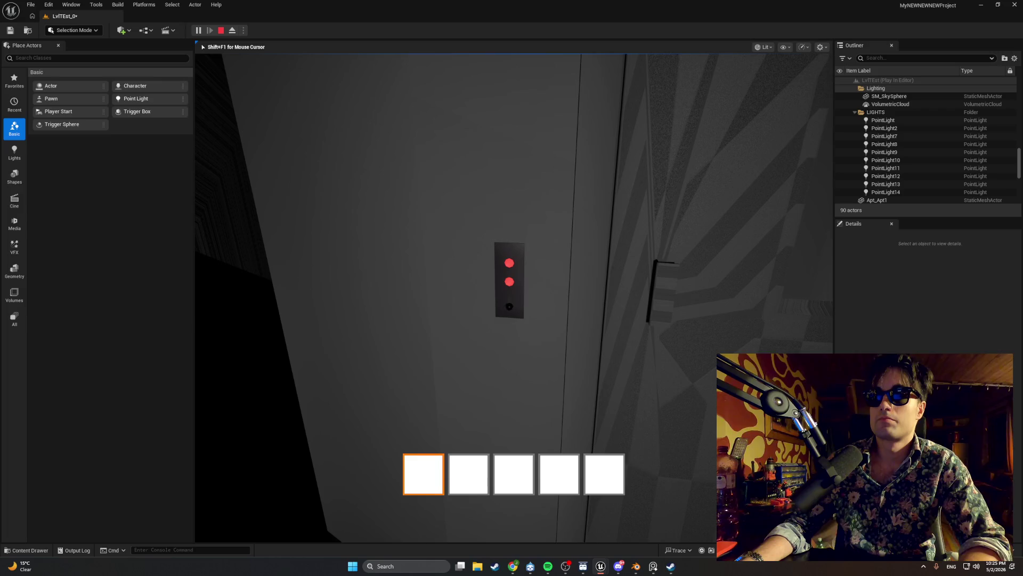
key("Escape")
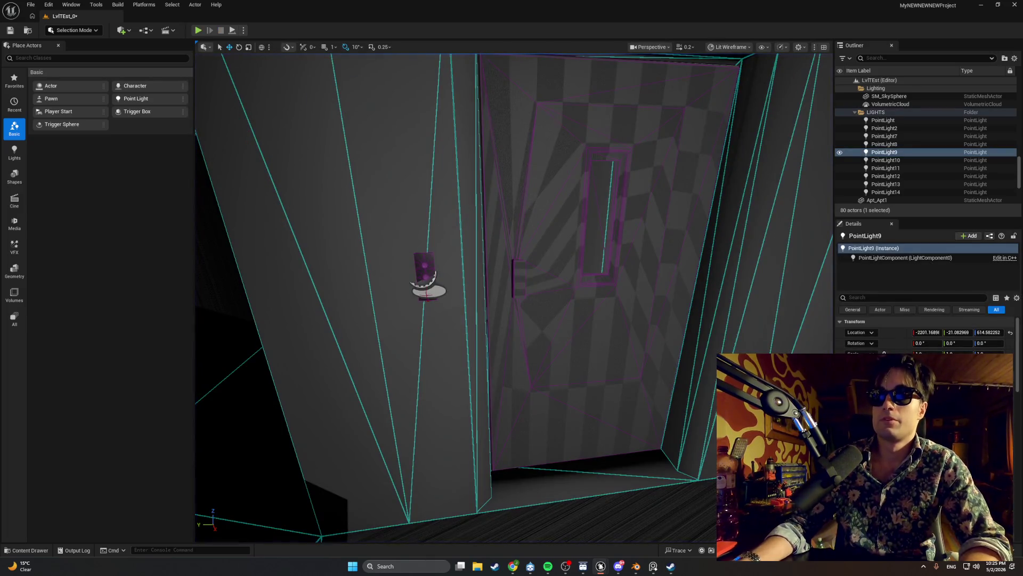
- Return to the button Blueprint and pan the PressButton graph into view
mouse_move(601, 566)
left_click(620, 510)
left_click_drag(329, 356, 448, 363)
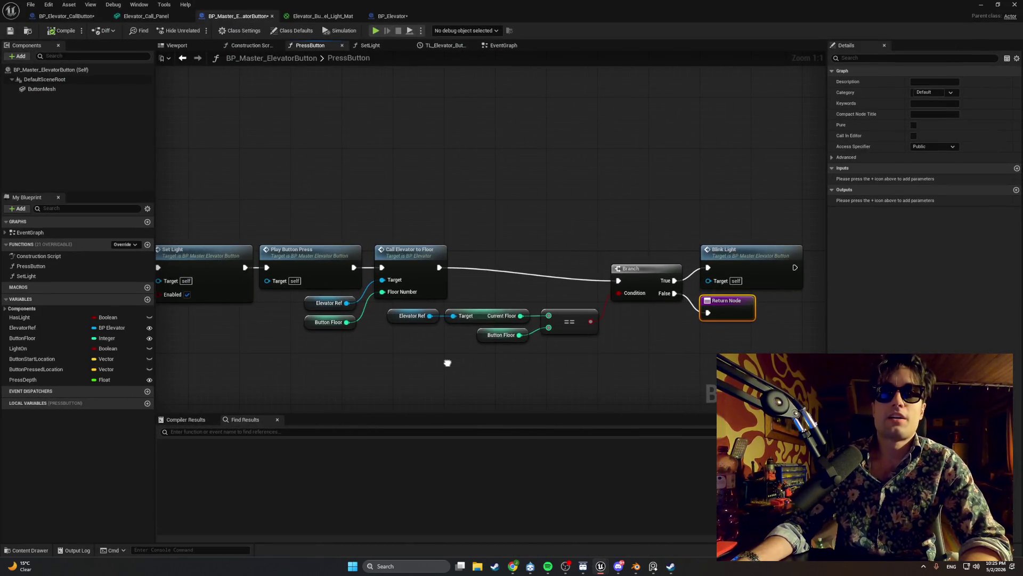
mouse_move(423, 285)
left_mouse_down()
mouse_move(409, 278)
mouse_move(603, 258)
mouse_move(420, 252)
left_mouse_up()
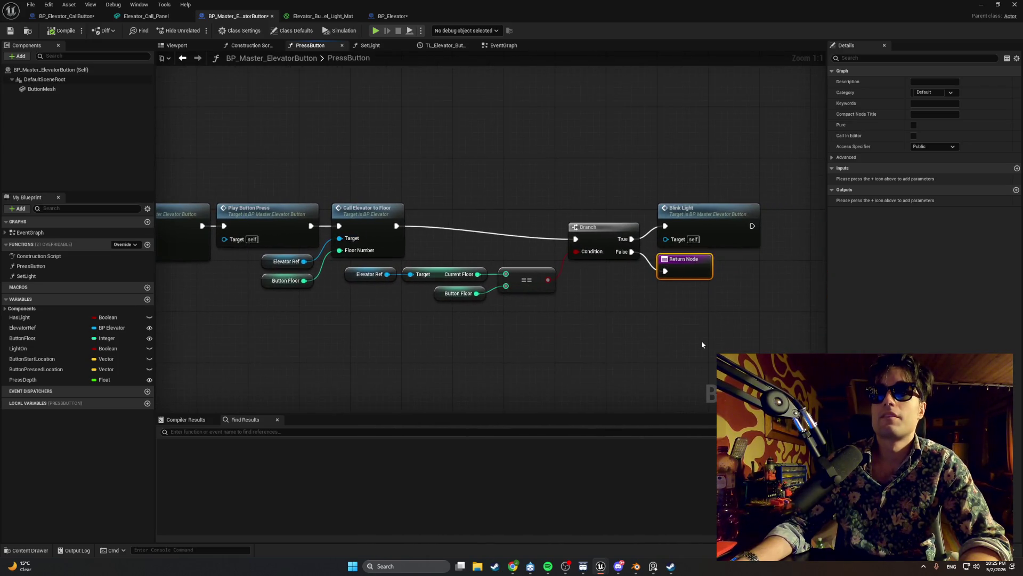
mouse_move(608, 319)
left_mouse_down()
mouse_move(619, 324)
mouse_move(588, 315)
left_mouse_up()
key("super")
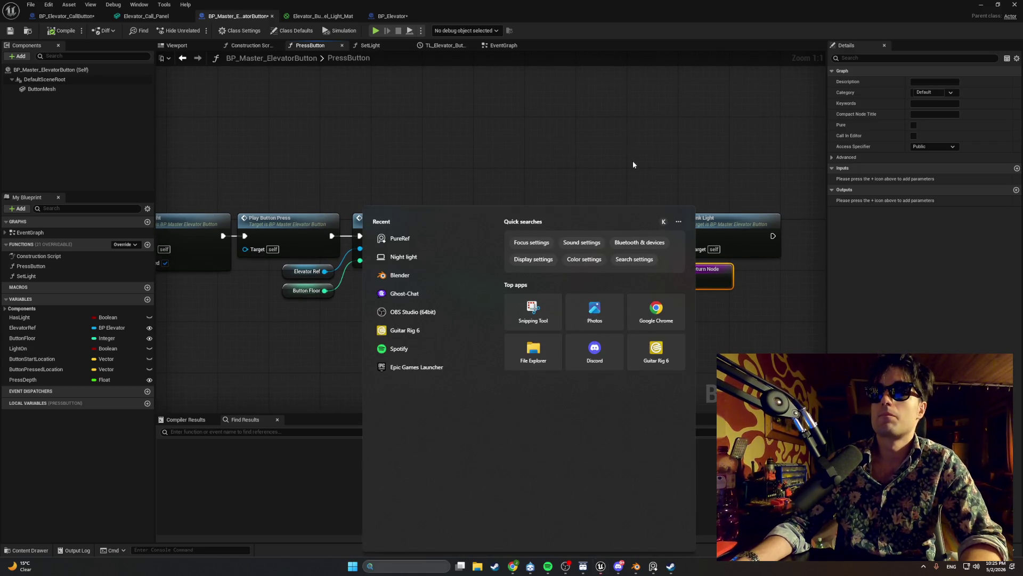
left_click(631, 165)
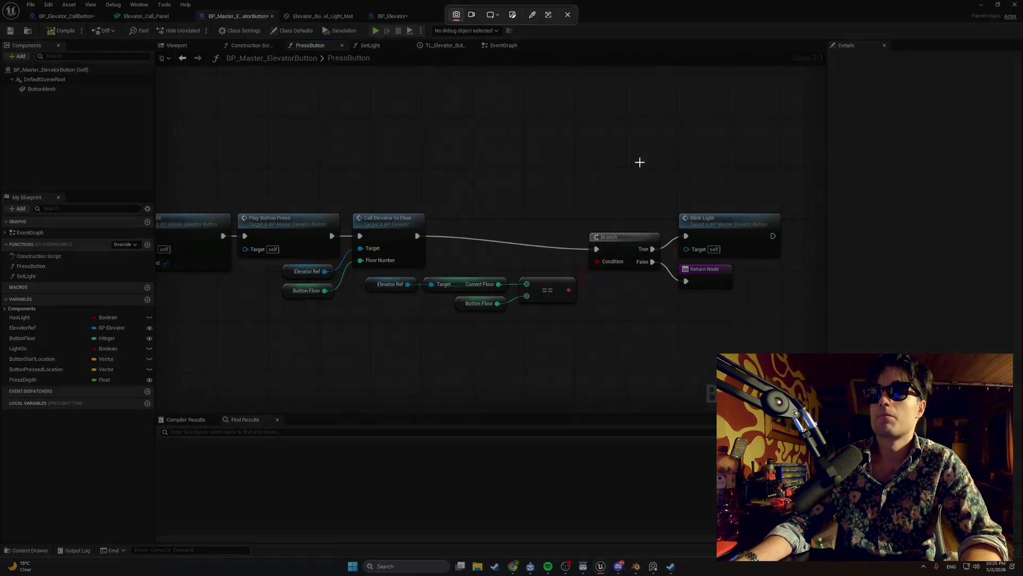
mouse_move(812, 165)
left_mouse_down()
mouse_move(781, 187)
mouse_move(315, 387)
mouse_move(173, 394)
left_mouse_up()
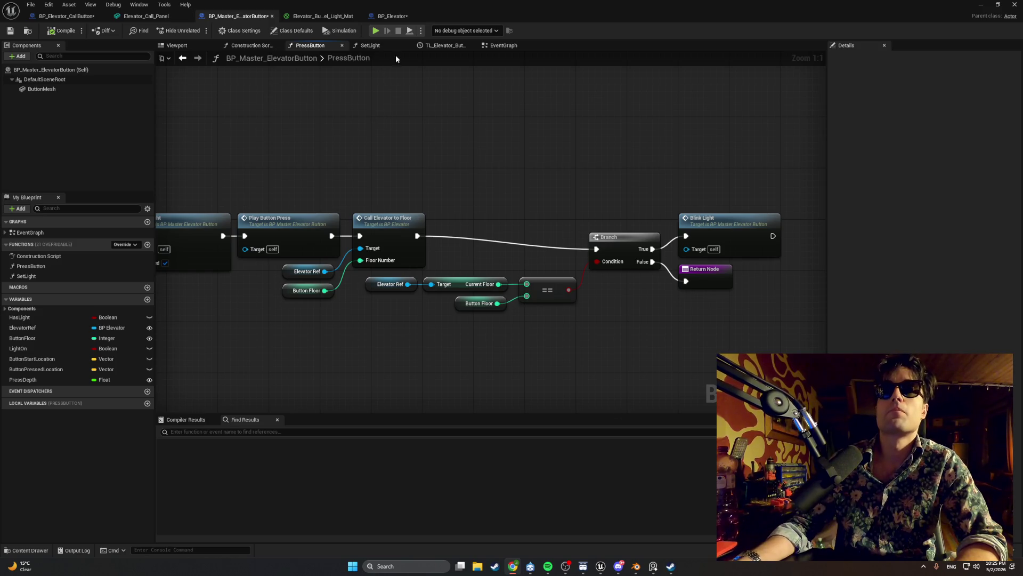
- Screenshot the Blink Light nodes in the EventGraph and minimize the Blueprint editor
left_click(500, 46)
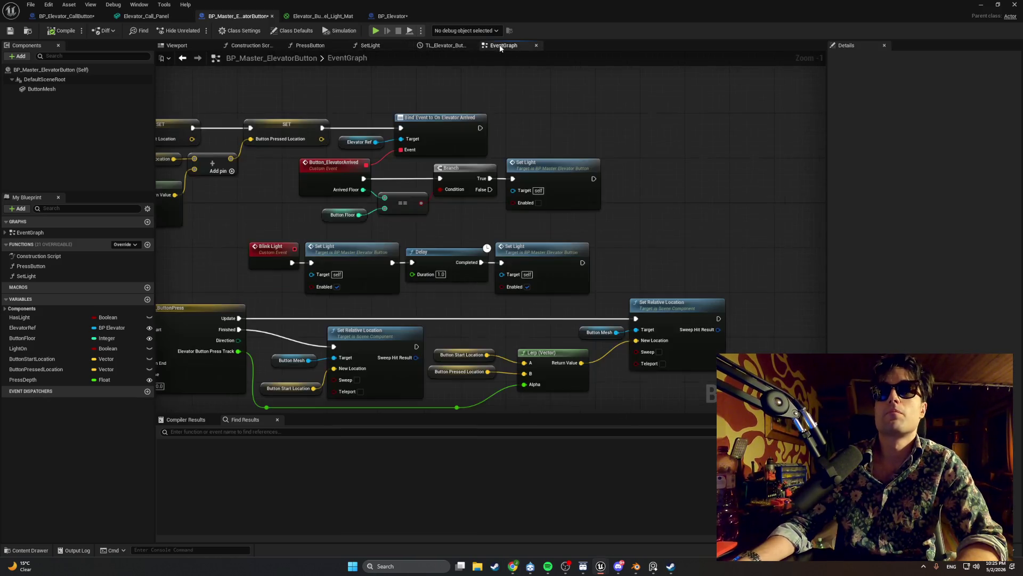
key("super+shift+s")
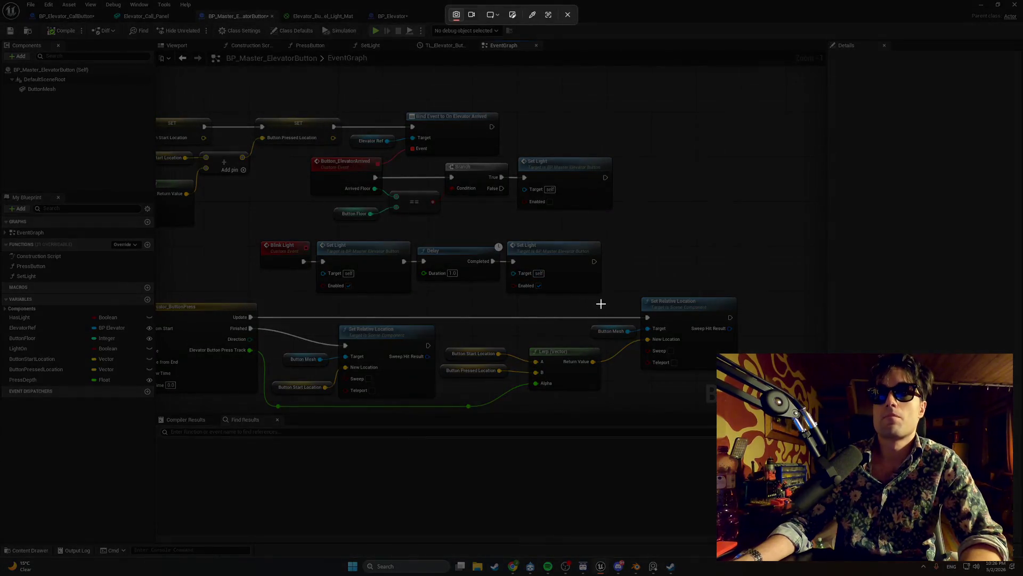
mouse_move(606, 302)
left_mouse_down()
mouse_move(284, 220)
mouse_move(260, 225)
left_mouse_up()
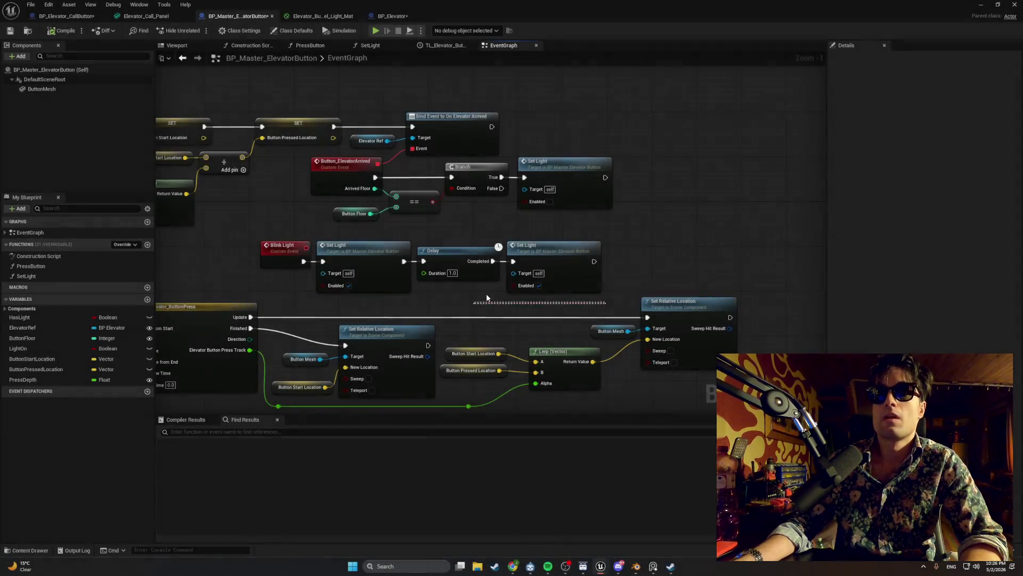
scroll(525, 290, "up", 1)
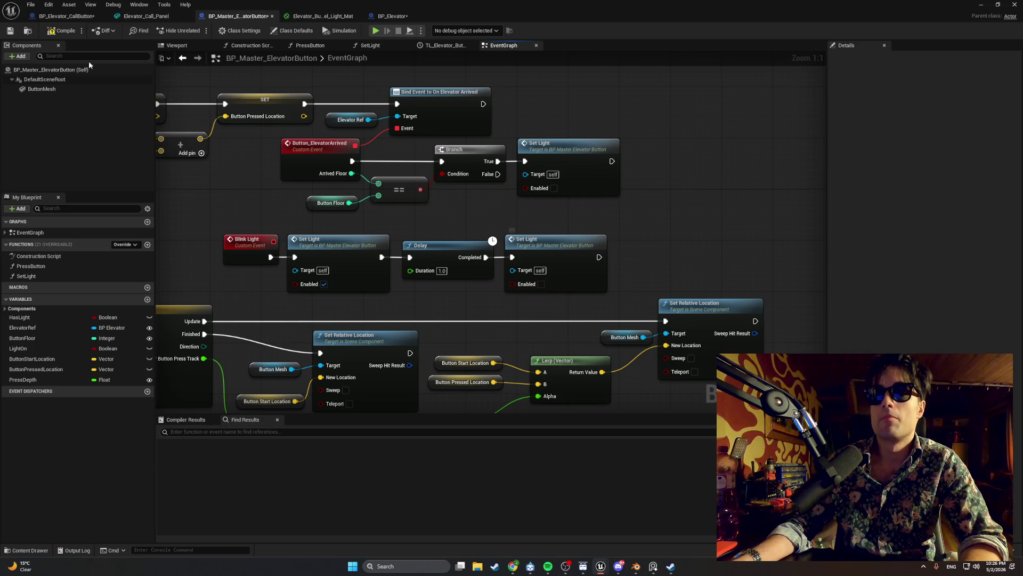
left_click(981, 5)
- Play again, approach the elevator panel and watch its lights blink red, then stop
left_click(203, 31)
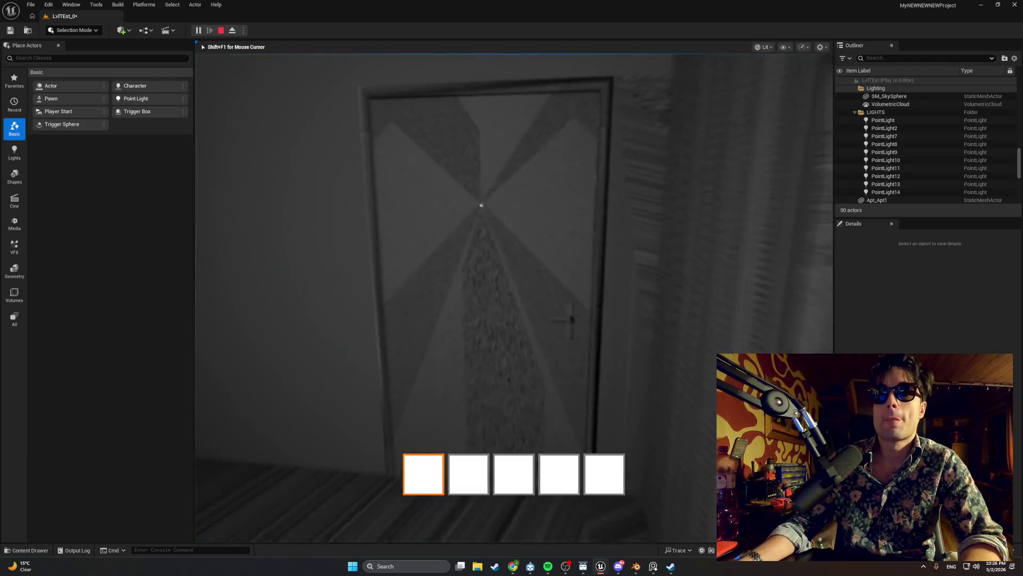
key("w")
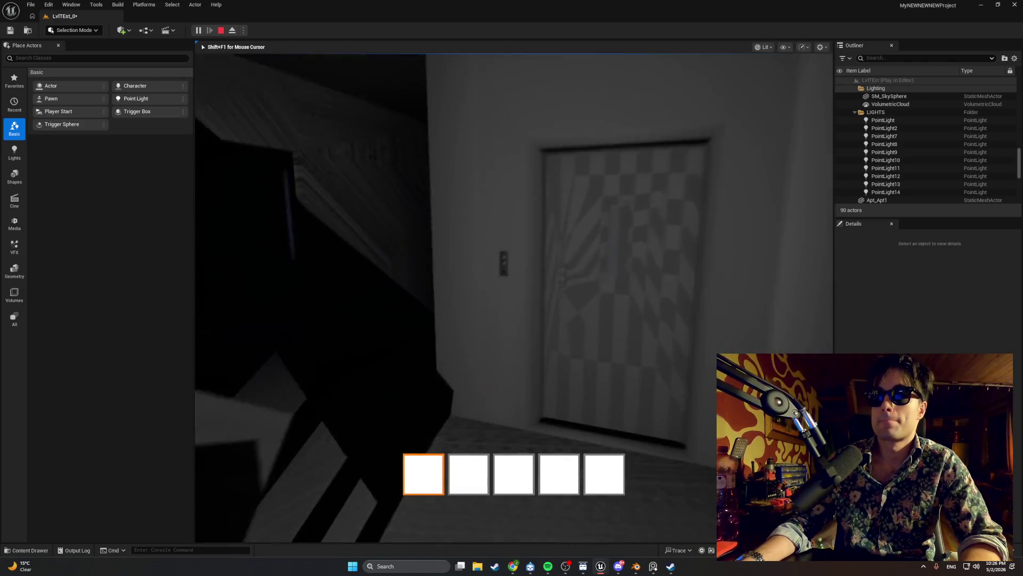
key("e")
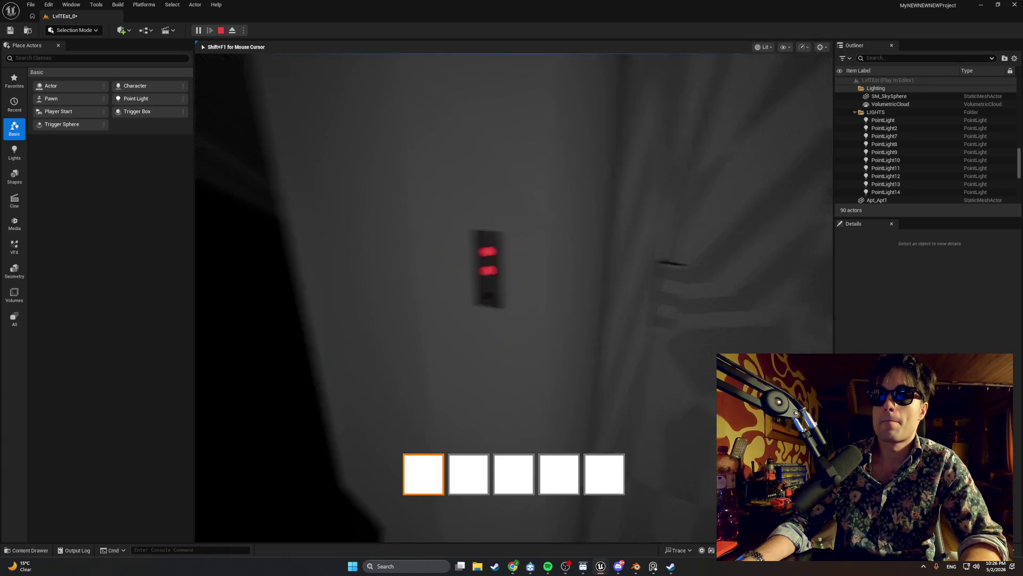
key("a")
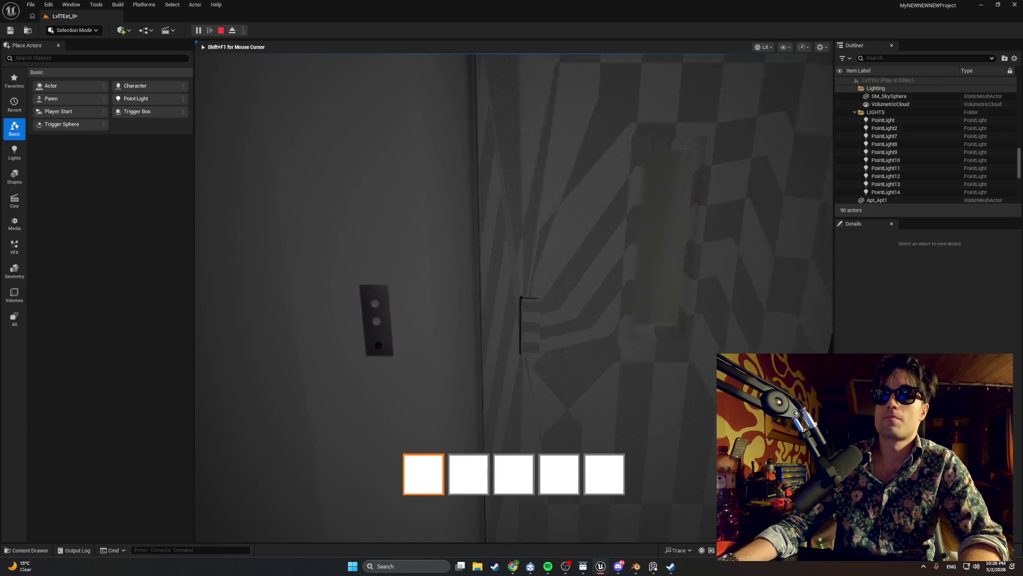
key("e")
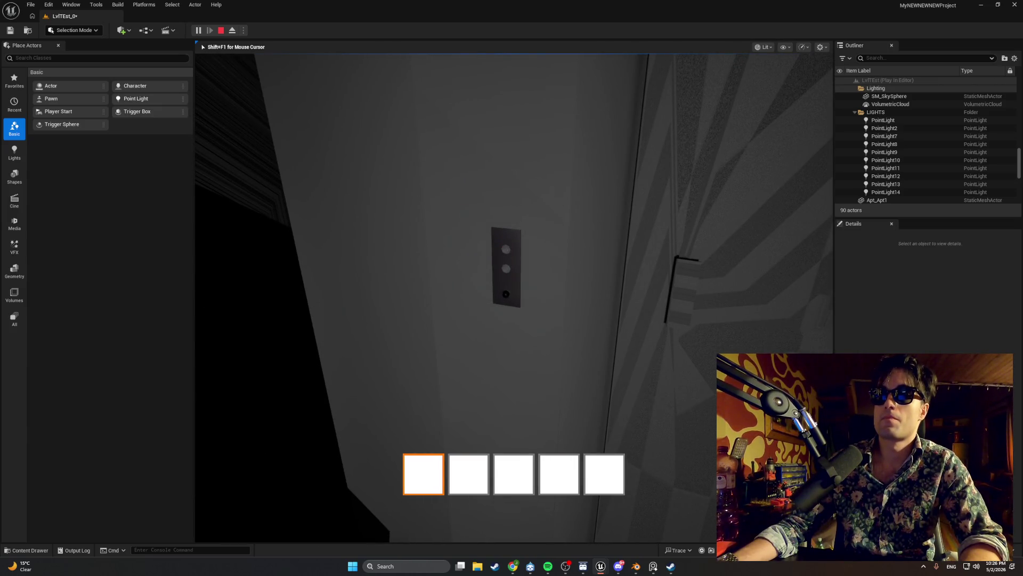
key("d")
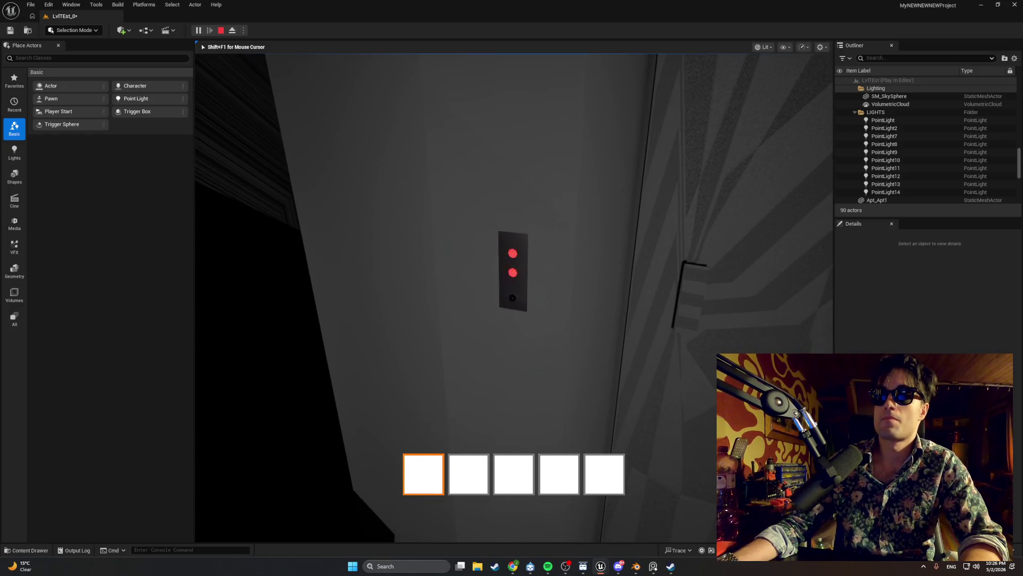
key("Escape")
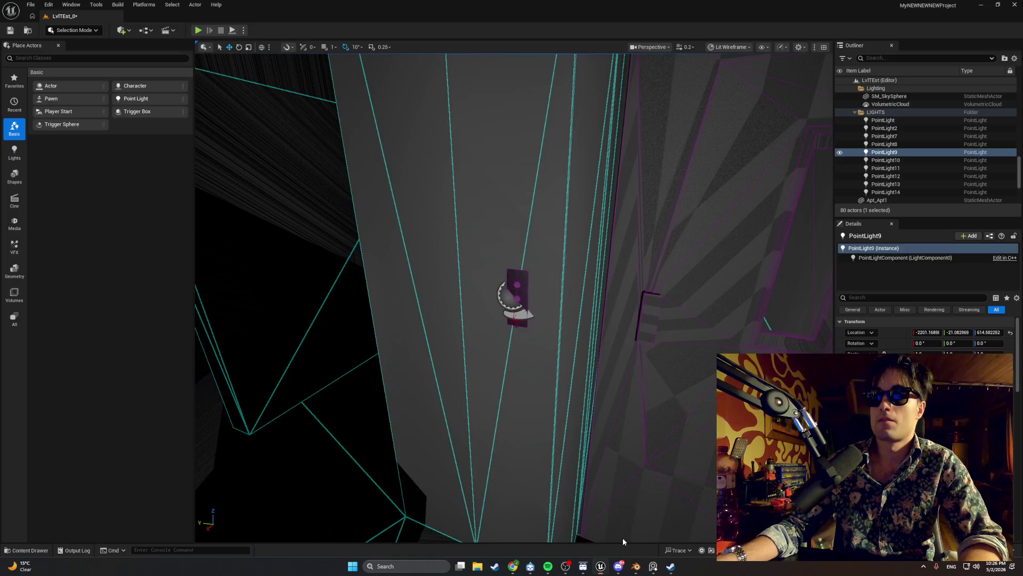
- Set Blink Light's Delay to 0.5 seconds, then play and walk to the panel to watch it blink
left_click(623, 537)
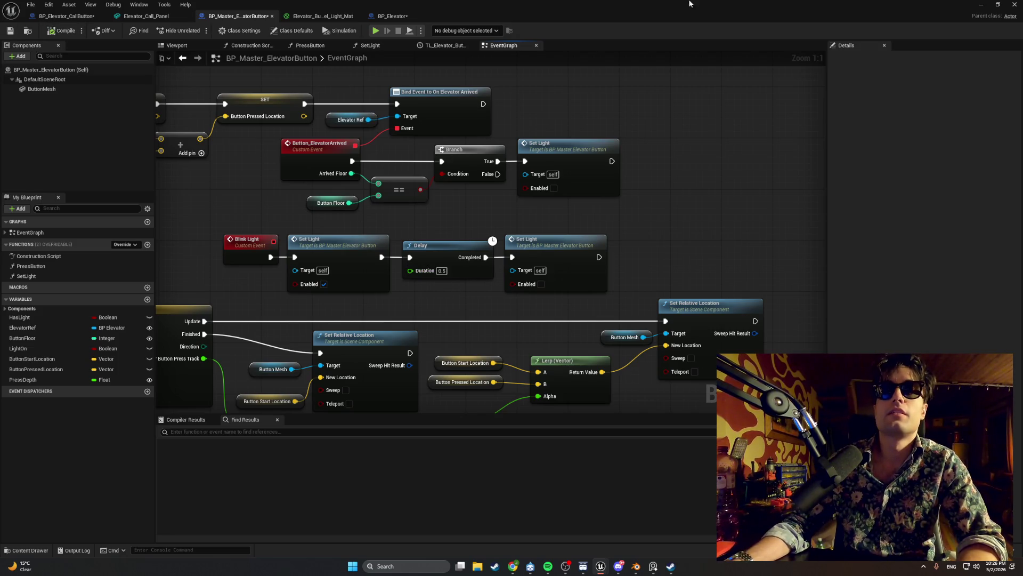
left_click(981, 4)
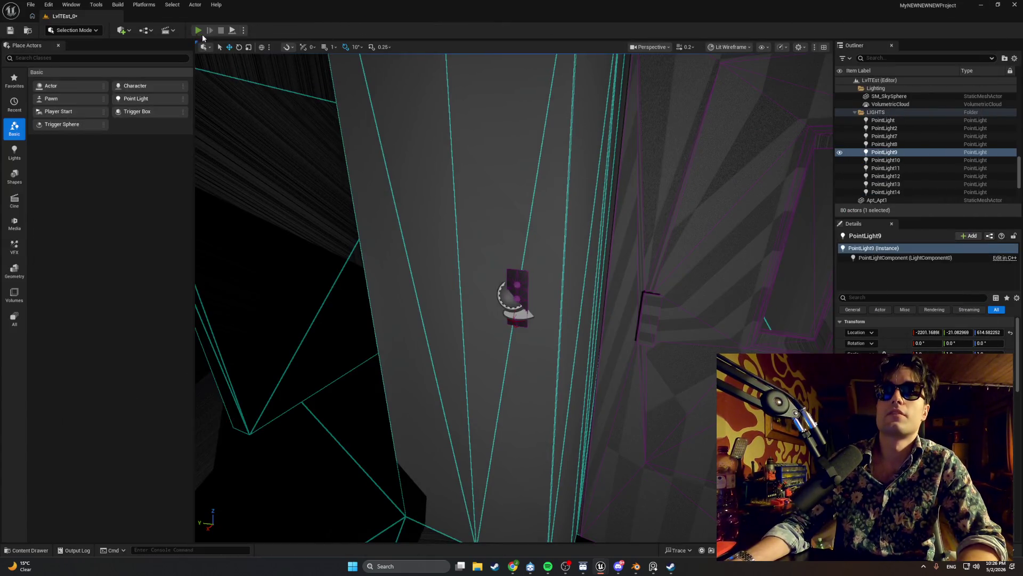
left_click(198, 30)
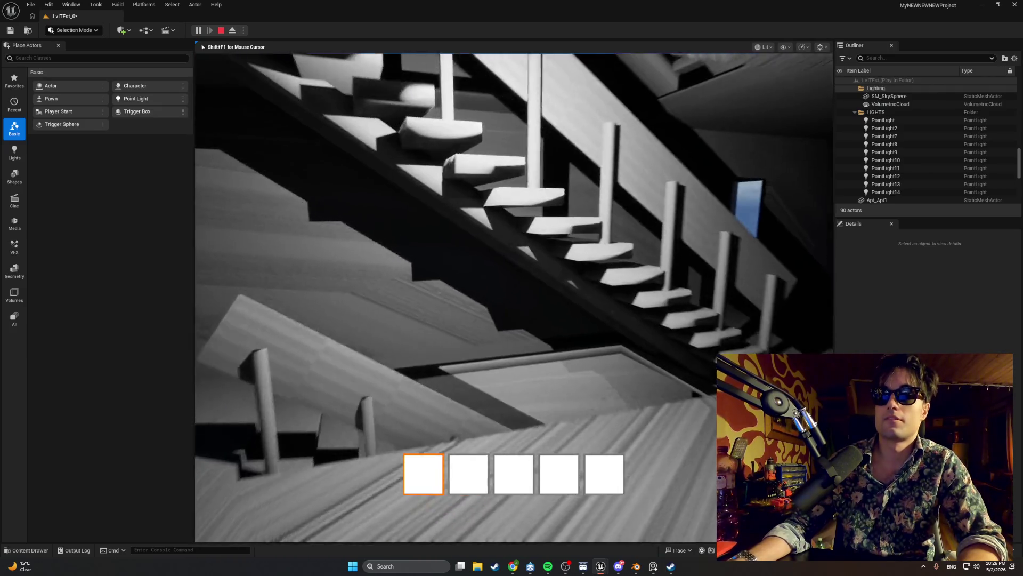
key("w")
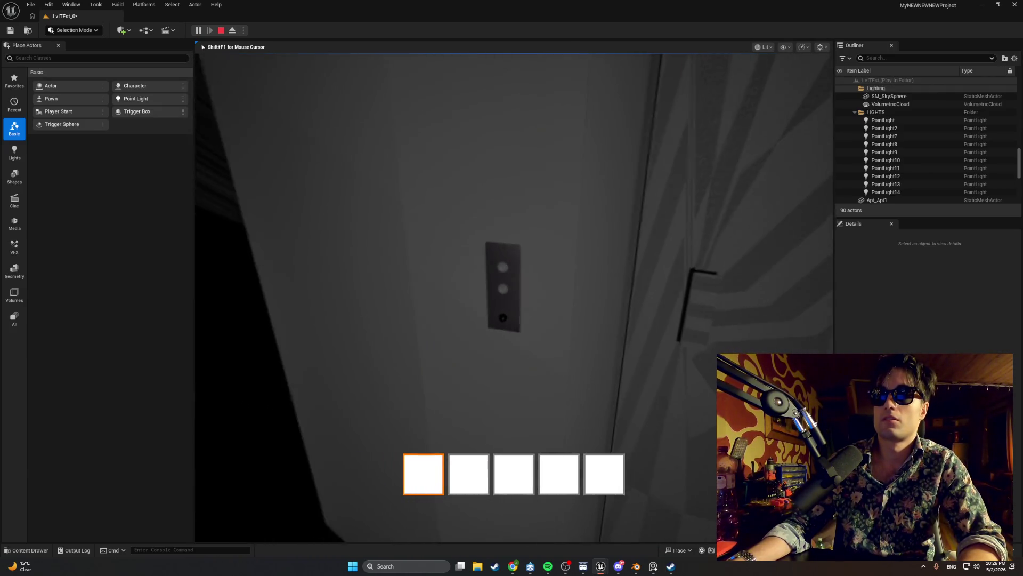
key("e")
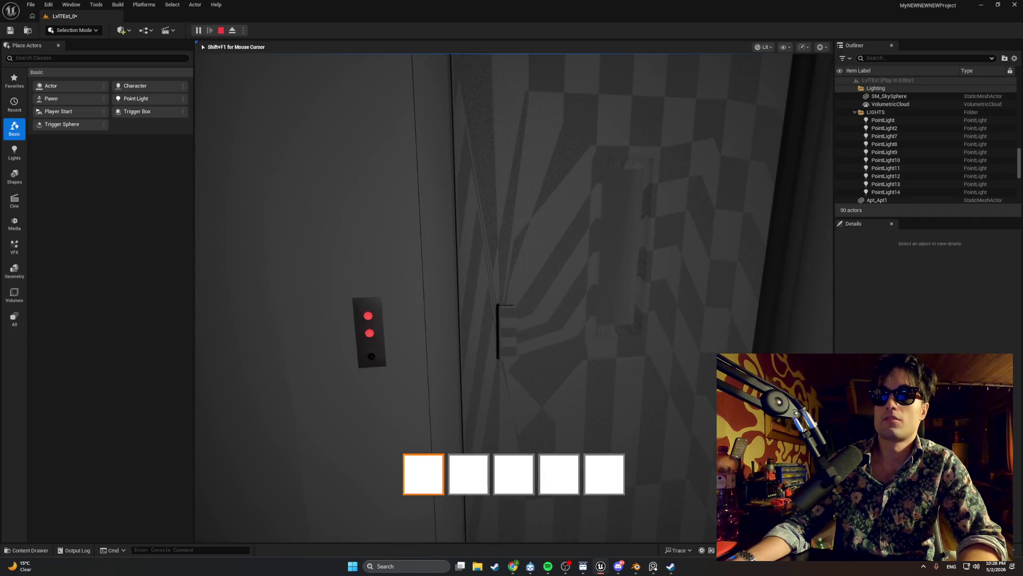